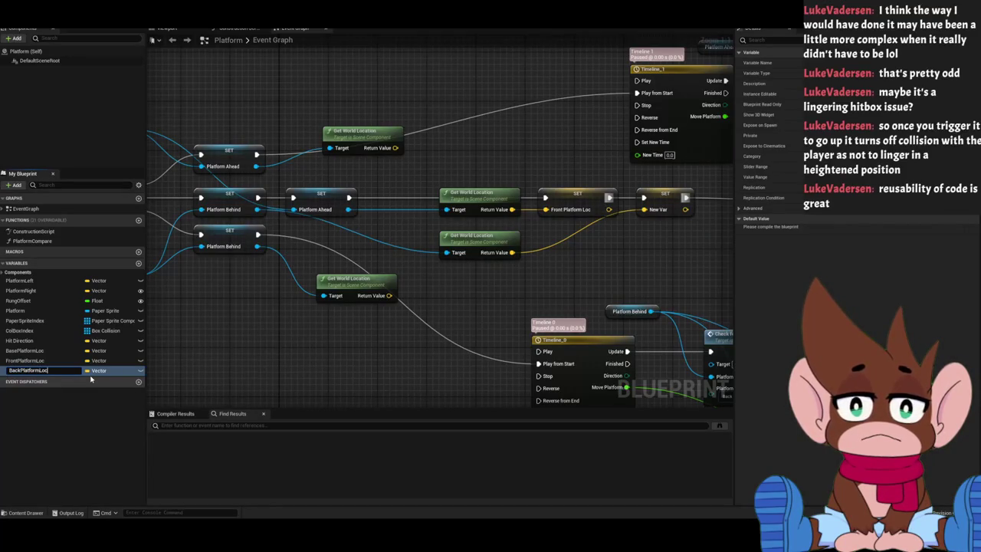
Name the variable BackPlatformLoc and add a SET Front Platform Loc after SET Platform Ahead.
key(Return)
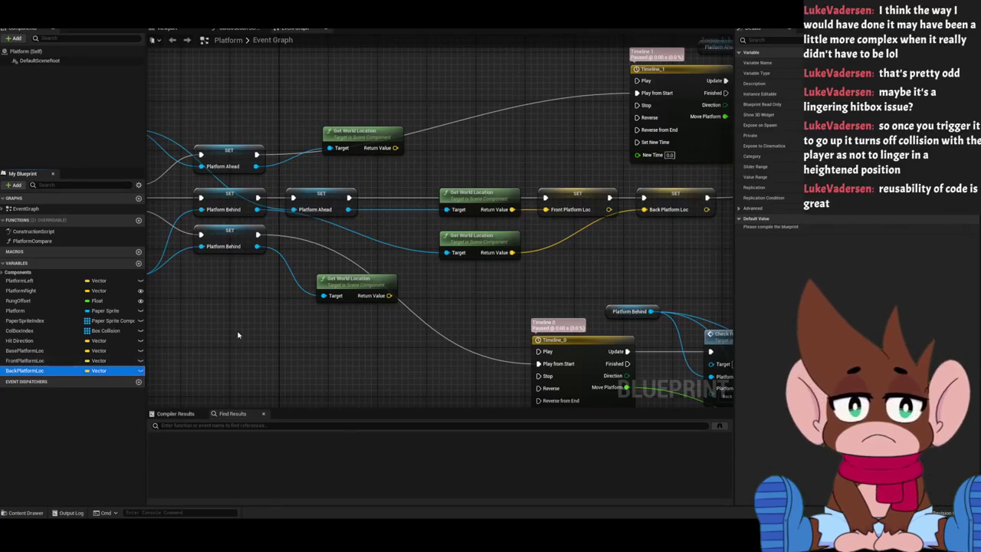
drag(223, 345, 154, 345)
scroll(352, 348, up, 2)
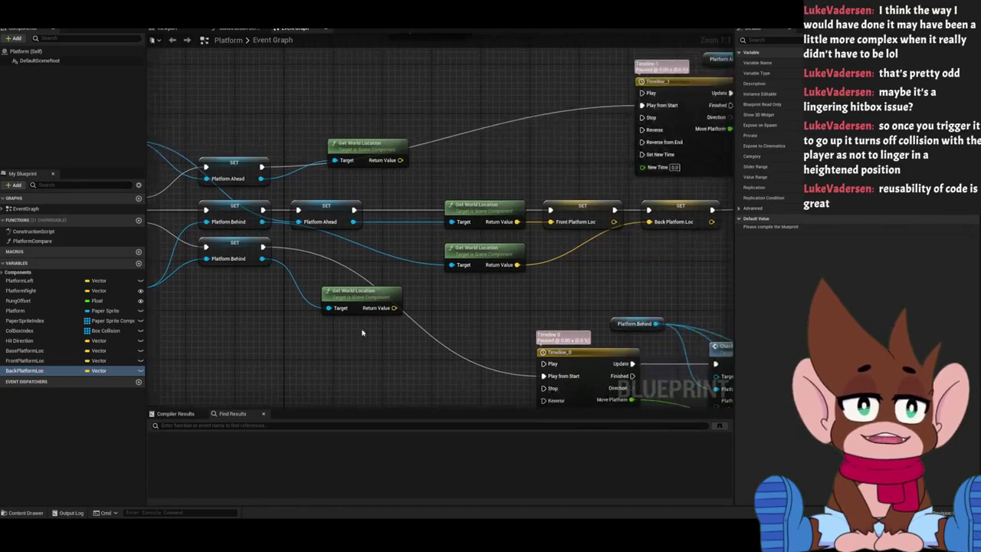
scroll(304, 299, down, 2)
mouse_move(31, 360)
mouse_down()
mouse_move(560, 163)
mouse_move(556, 153)
mouse_up()
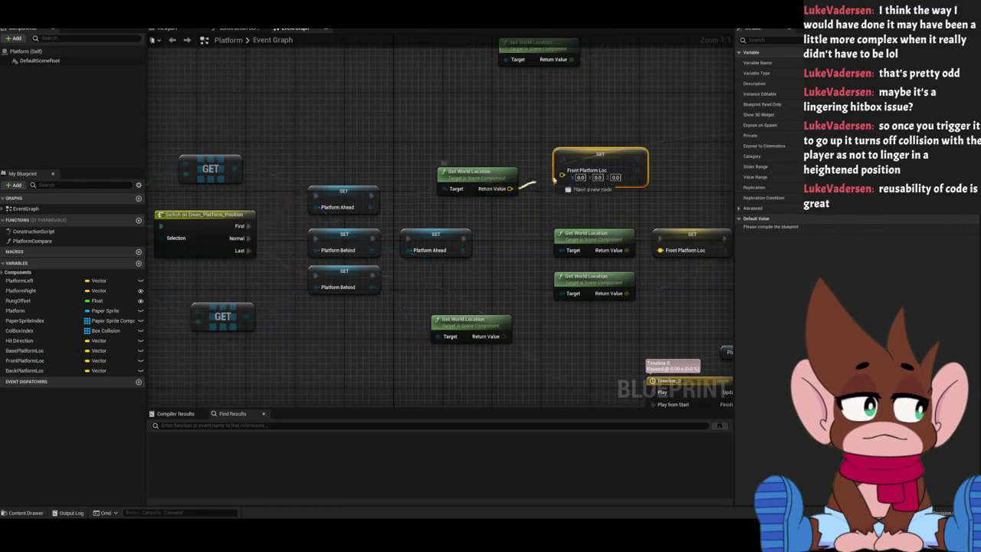
mouse_move(388, 222)
mouse_down()
mouse_move(299, 216)
mouse_move(536, 164)
mouse_up()
drag(473, 165, 282, 201)
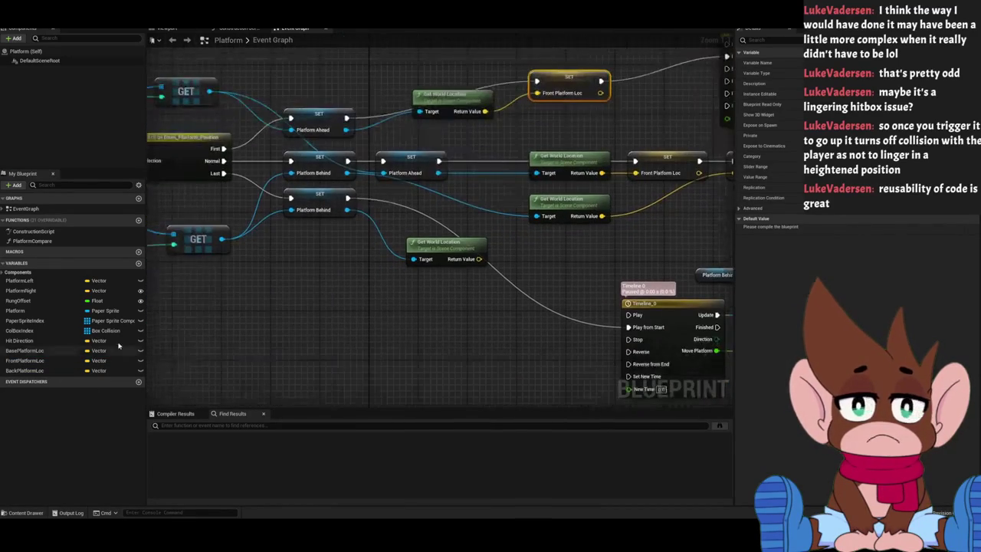
Add a SET Back Platform Loc storing Get World Location, run after SET Platform Behind.
drag(30, 371, 412, 328)
mouse_move(530, 278)
mouse_down()
mouse_move(517, 271)
mouse_move(519, 285)
mouse_up()
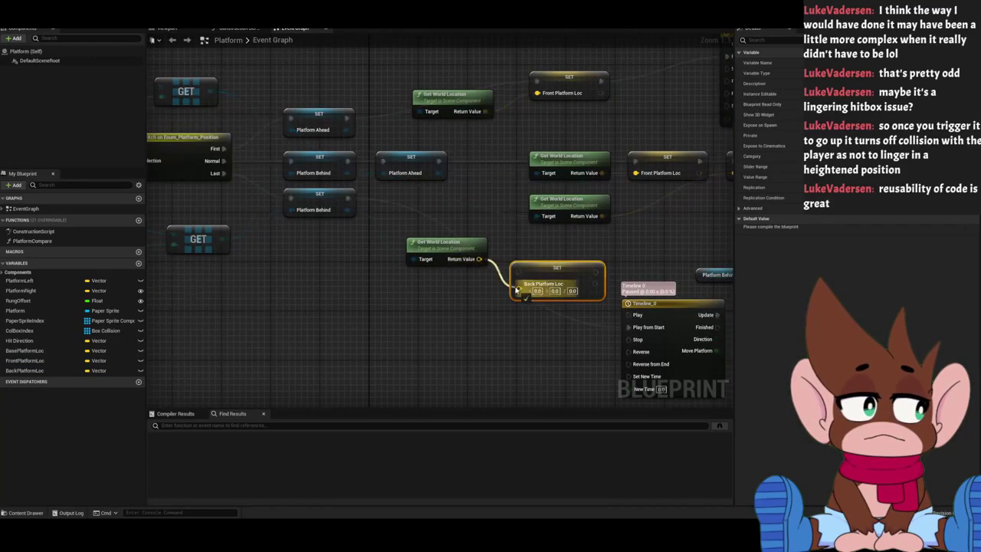
drag(443, 251, 424, 279)
drag(628, 327, 585, 274)
mouse_move(518, 272)
mouse_down()
mouse_move(448, 230)
mouse_move(347, 198)
mouse_up()
Drop a Back Platform Loc getter and wire it into Set World Location's New Location pin.
drag(536, 271, 353, 221)
scroll(353, 222, down, 2)
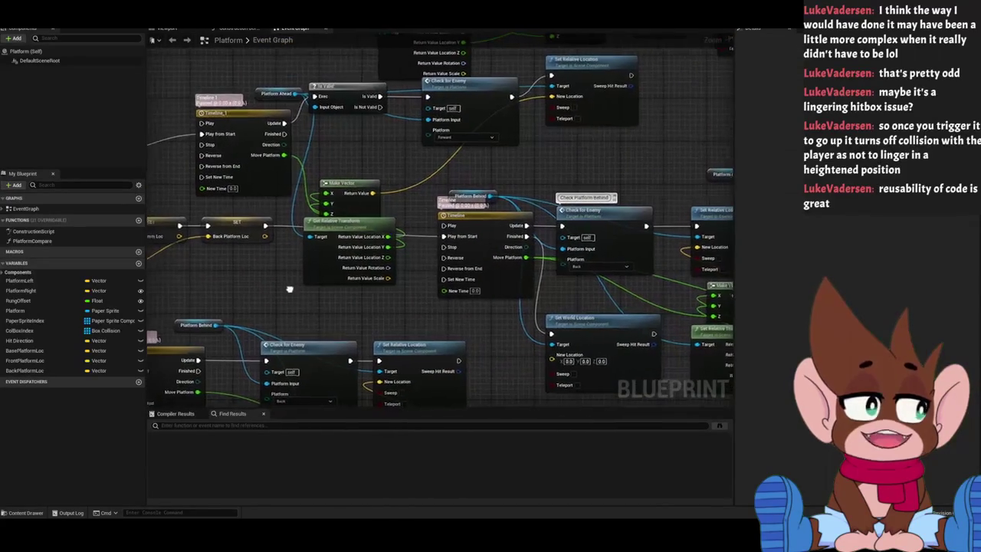
scroll(285, 226, up, 2)
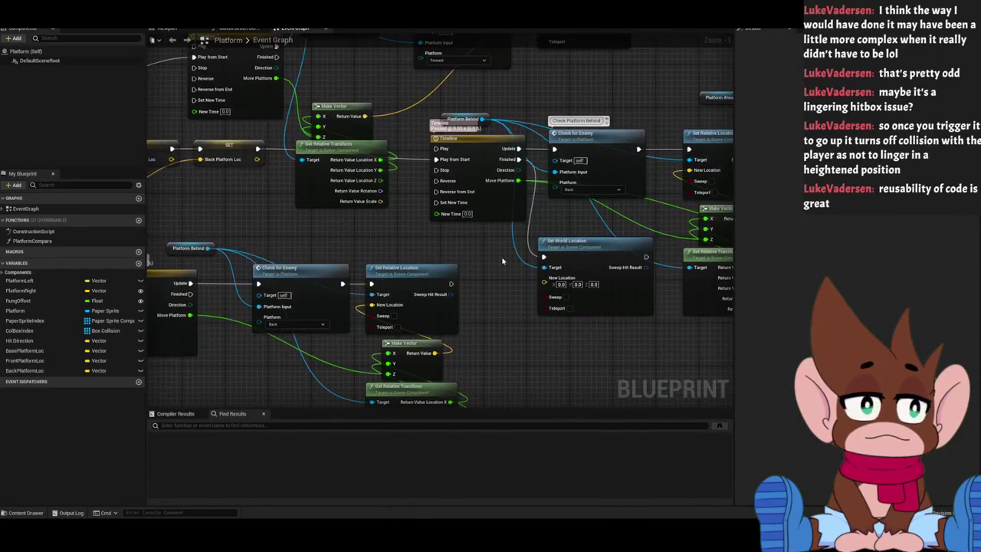
drag(500, 261, 320, 253)
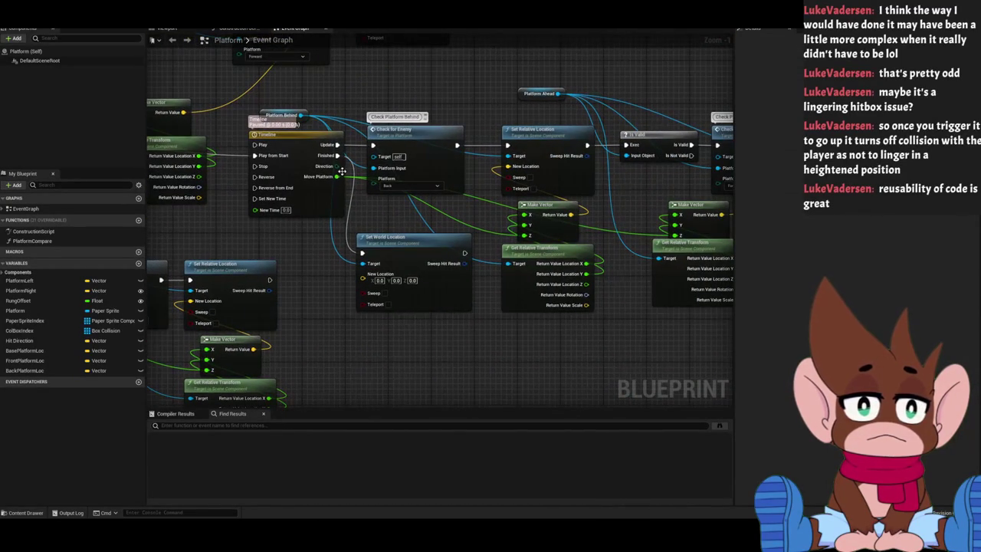
drag(382, 223, 525, 214)
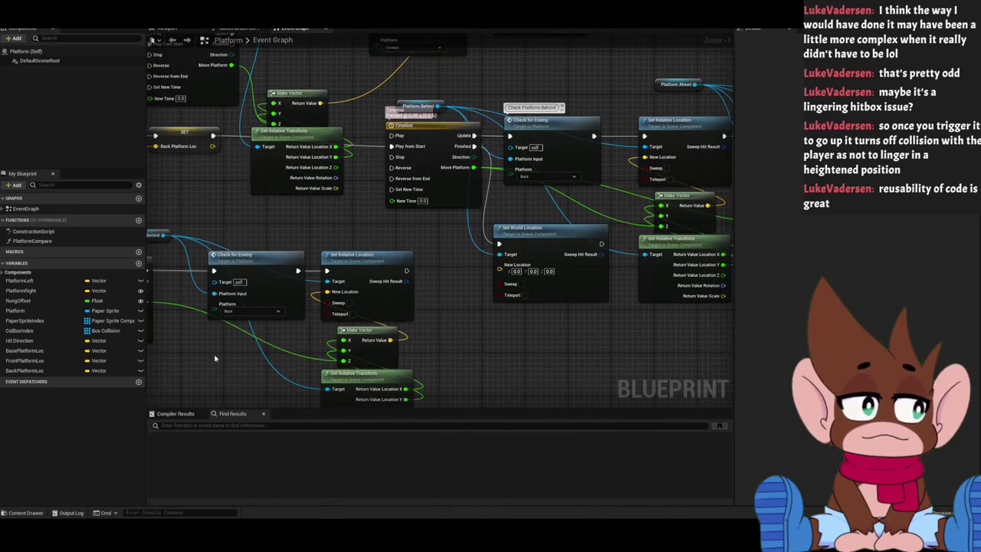
mouse_move(29, 375)
mouse_down()
mouse_move(395, 230)
mouse_move(429, 251)
mouse_move(500, 266)
mouse_up()
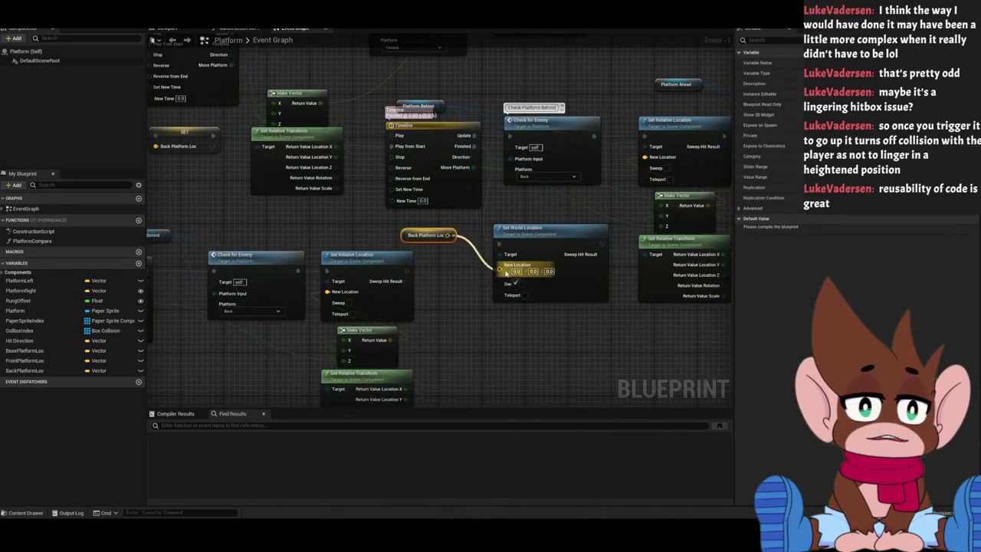
mouse_move(567, 290)
mouse_down()
mouse_move(440, 310)
mouse_move(300, 357)
mouse_up()
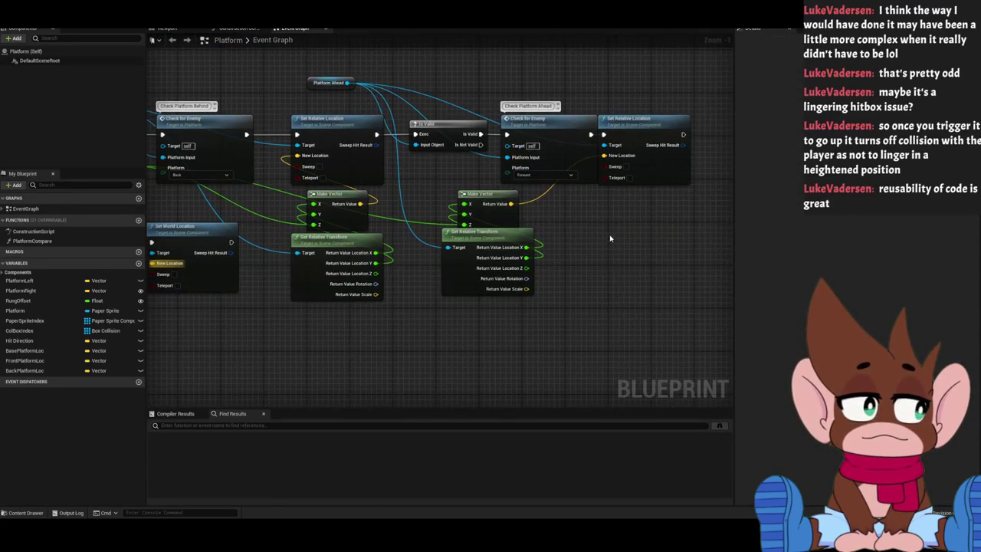
Paste a chained Set World Location targeting Platform Ahead with Front Platform Loc as New Location.
key(ctrl+v)
mouse_move(232, 242)
mouse_down()
mouse_move(490, 262)
mouse_move(357, 257)
mouse_move(615, 253)
mouse_up()
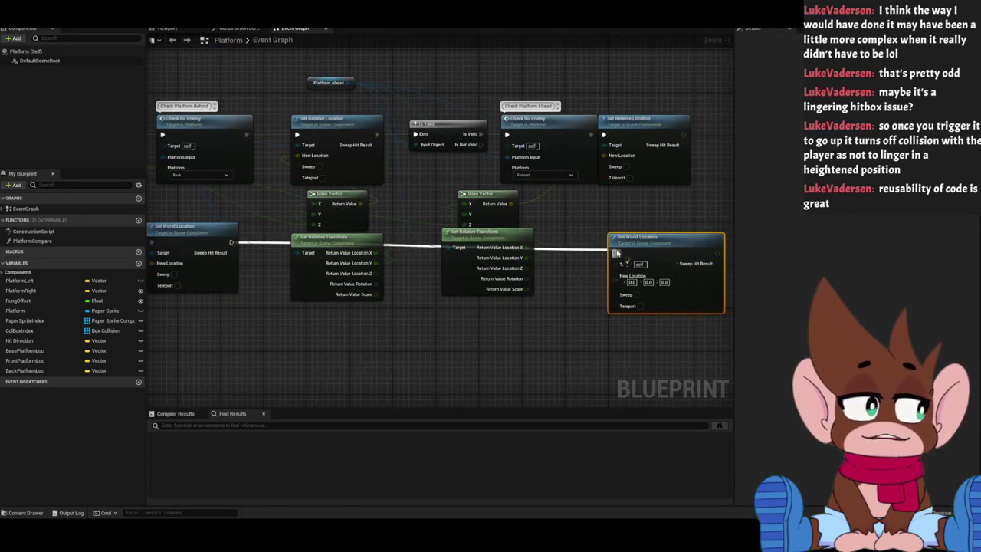
drag(347, 82, 617, 266)
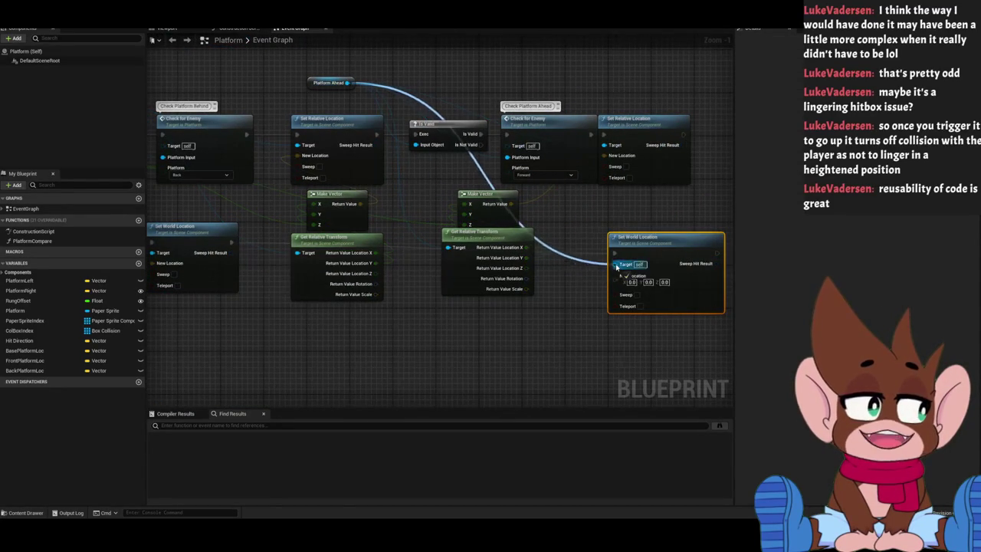
mouse_move(23, 360)
mouse_down()
mouse_move(537, 318)
mouse_move(510, 314)
mouse_move(614, 278)
mouse_up()
drag(384, 353, 540, 330)
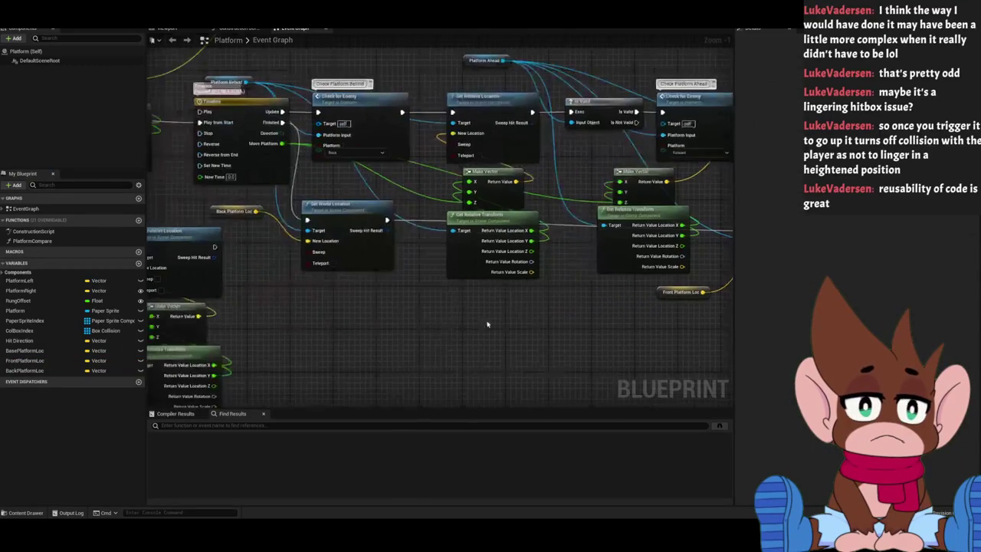
scroll(339, 324, down, 3)
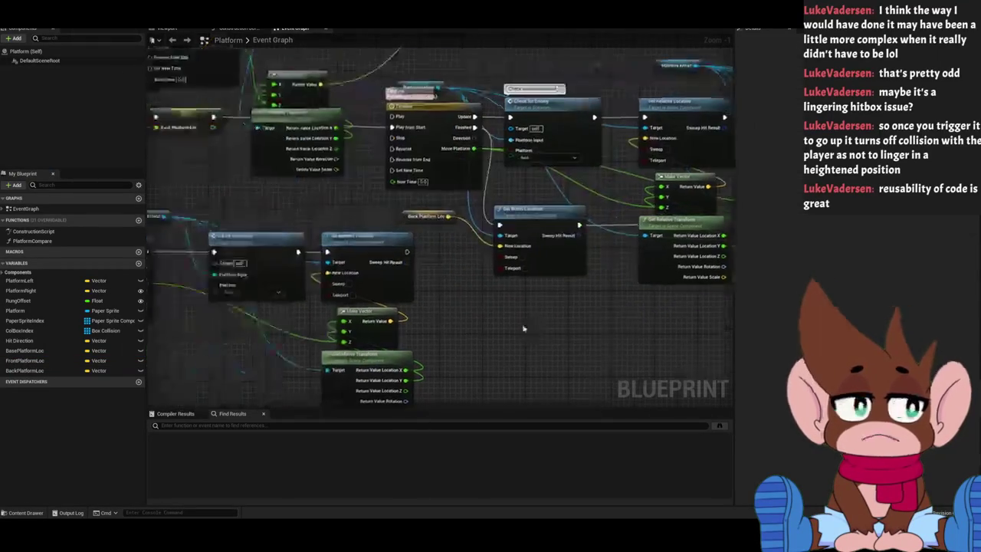
mouse_move(505, 302)
mouse_down()
mouse_move(551, 281)
mouse_move(529, 317)
mouse_up()
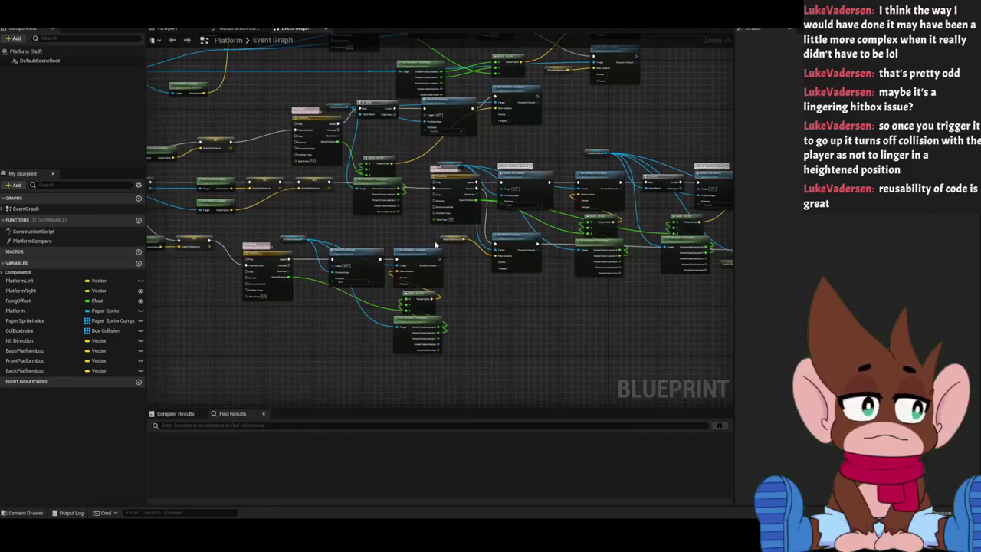
drag(441, 239, 511, 228)
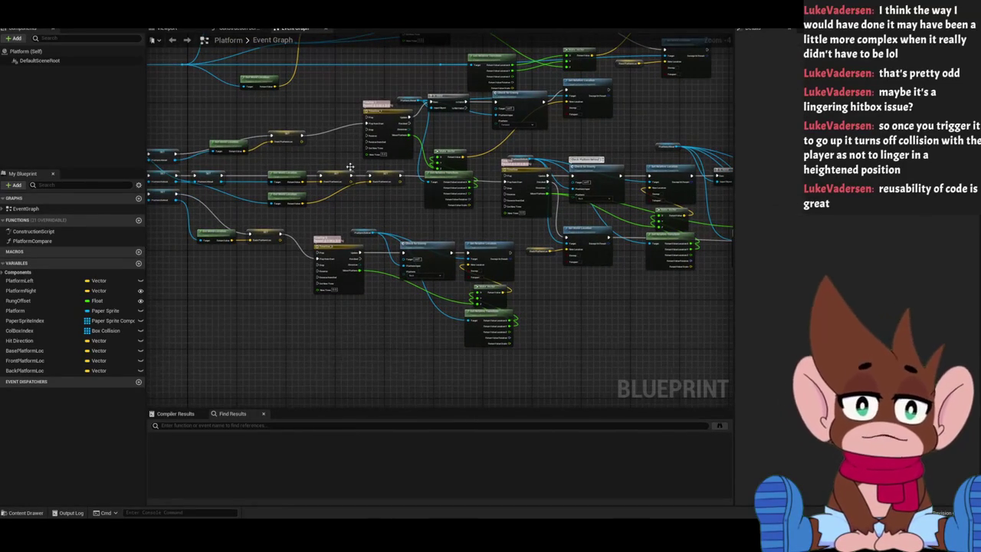
Paste a Set World Location that runs when the lower timeline finishes.
scroll(332, 150, up, 3)
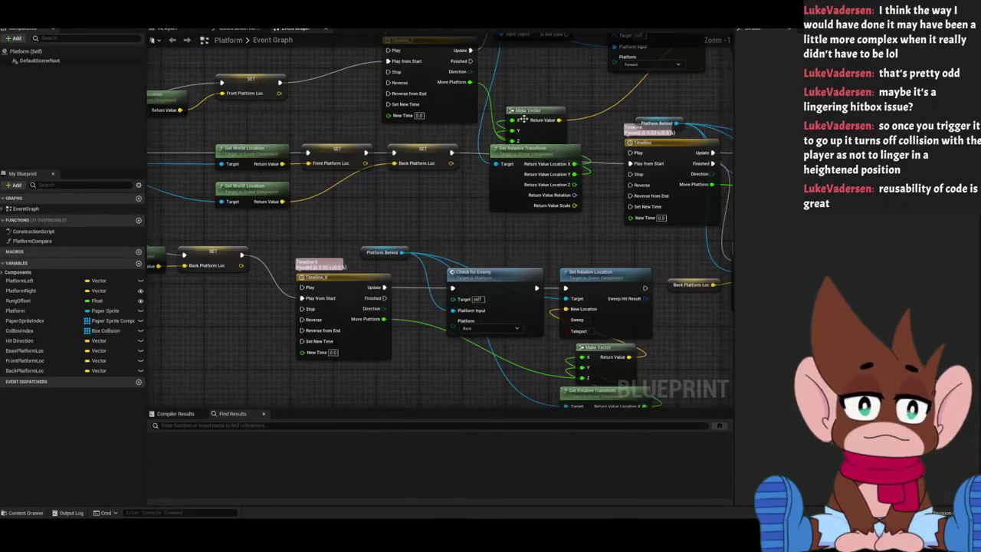
scroll(440, 121, down, 3)
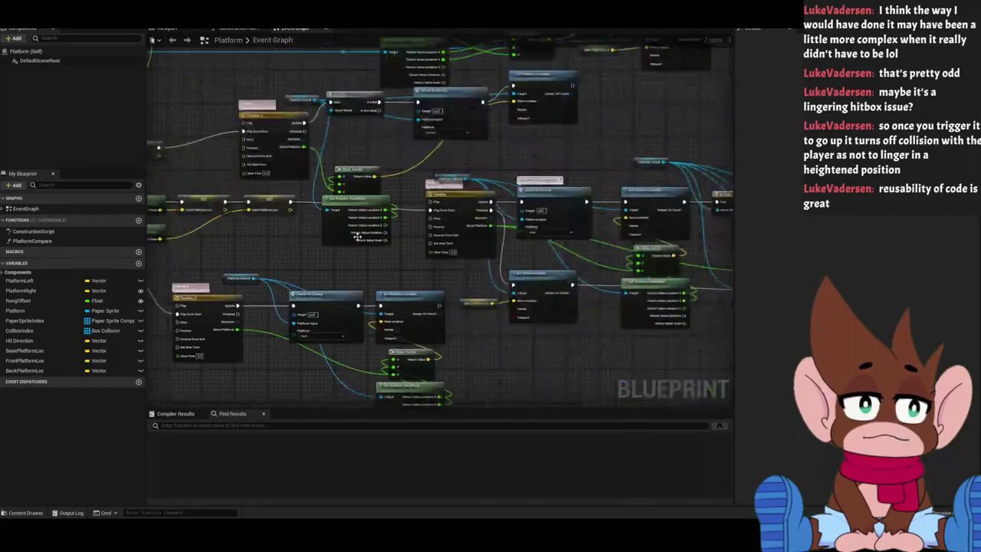
scroll(349, 303, up, 3)
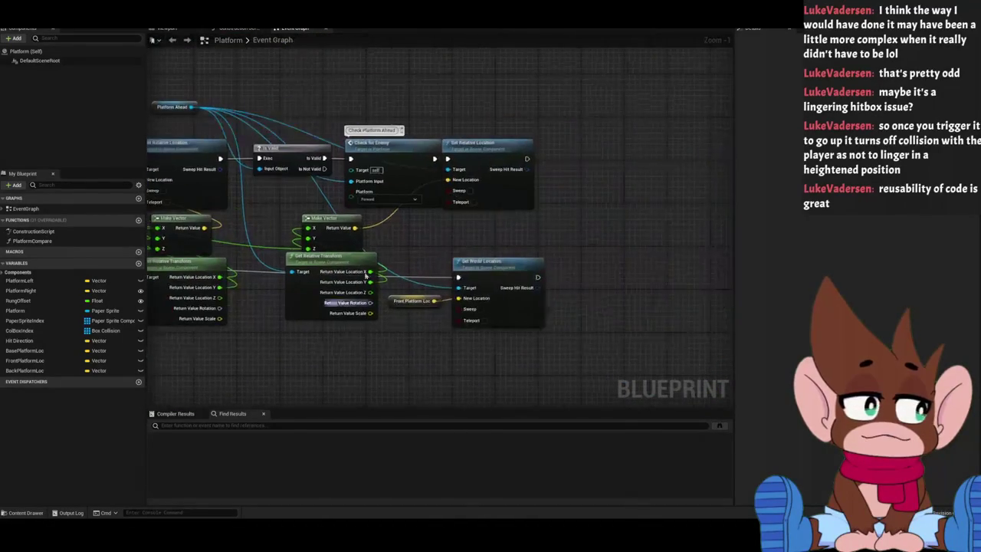
scroll(456, 232, down, 2)
scroll(572, 154, up, 2)
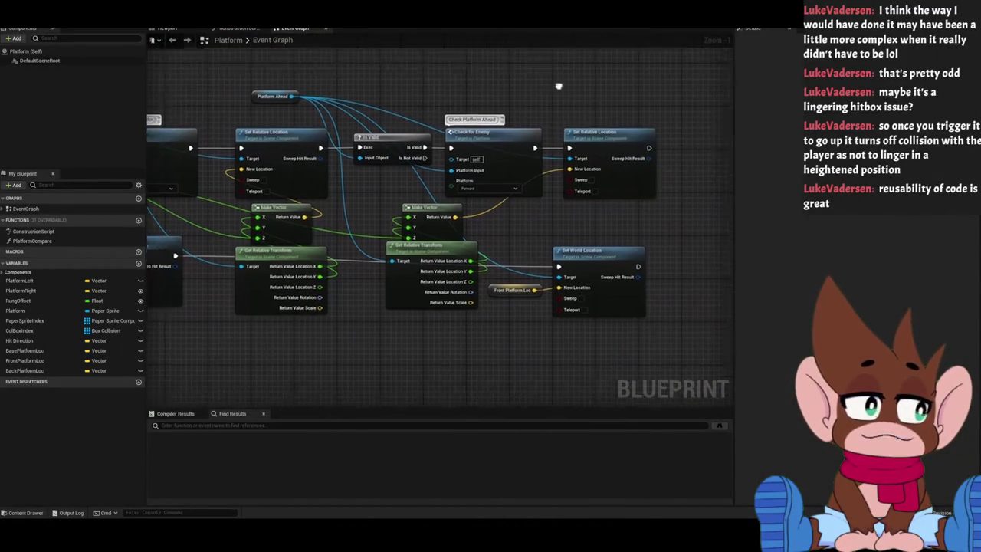
drag(493, 184, 666, 203)
mouse_move(609, 271)
mouse_down()
mouse_move(575, 212)
mouse_move(554, 209)
mouse_up()
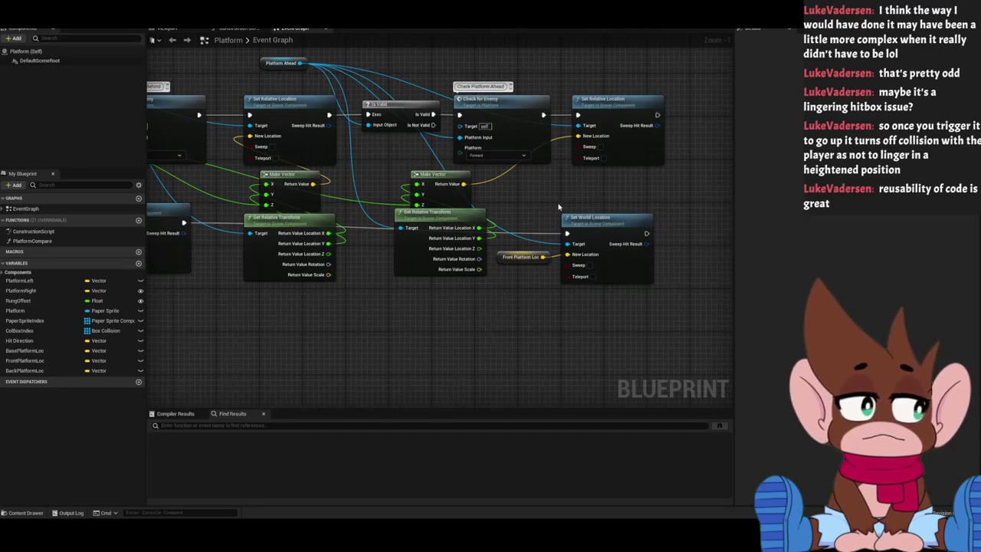
scroll(564, 212, down, 3)
scroll(477, 335, up, 1)
drag(476, 334, 335, 406)
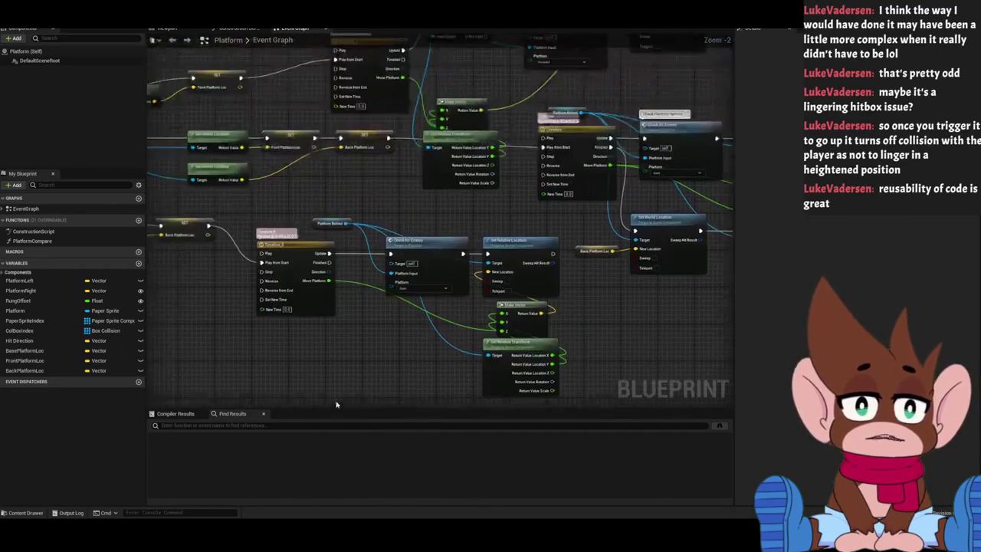
mouse_move(352, 373)
mouse_down()
mouse_move(354, 252)
mouse_move(328, 368)
mouse_move(620, 272)
mouse_move(430, 355)
mouse_move(426, 286)
mouse_up()
key(ctrl+v)
mouse_move(394, 174)
mouse_down()
mouse_move(418, 298)
mouse_move(472, 276)
mouse_up()
Target Platform Behind and feed Back Platform Loc into its New Location.
mouse_move(411, 134)
mouse_down()
mouse_move(427, 296)
mouse_move(451, 298)
mouse_up()
drag(31, 370, 452, 312)
scroll(341, 282, down, 5)
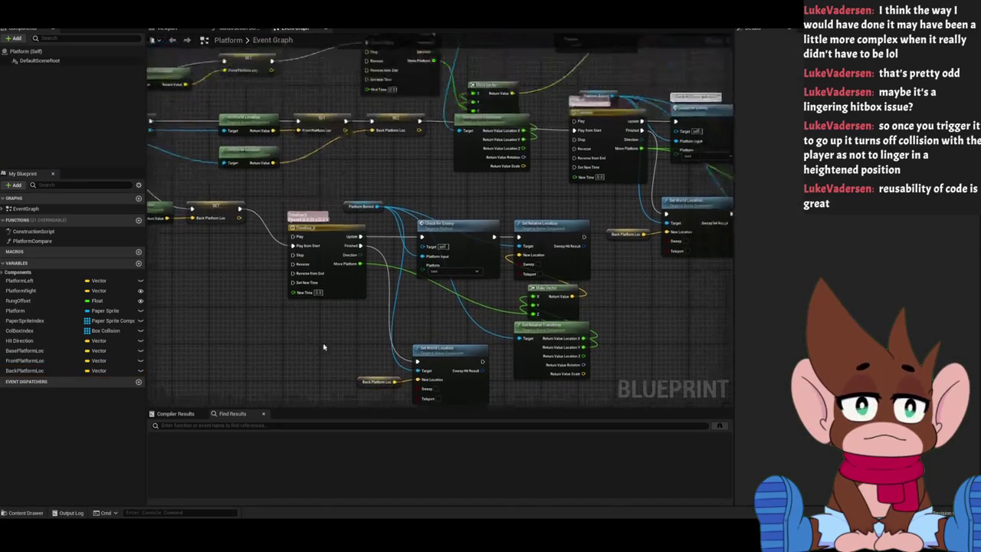
scroll(387, 221, up, 5)
Paste another Set World Location after the timeline finishes and add a Front Platform Loc getter.
scroll(388, 221, down, 3)
scroll(527, 198, up, 3)
right_click(518, 191)
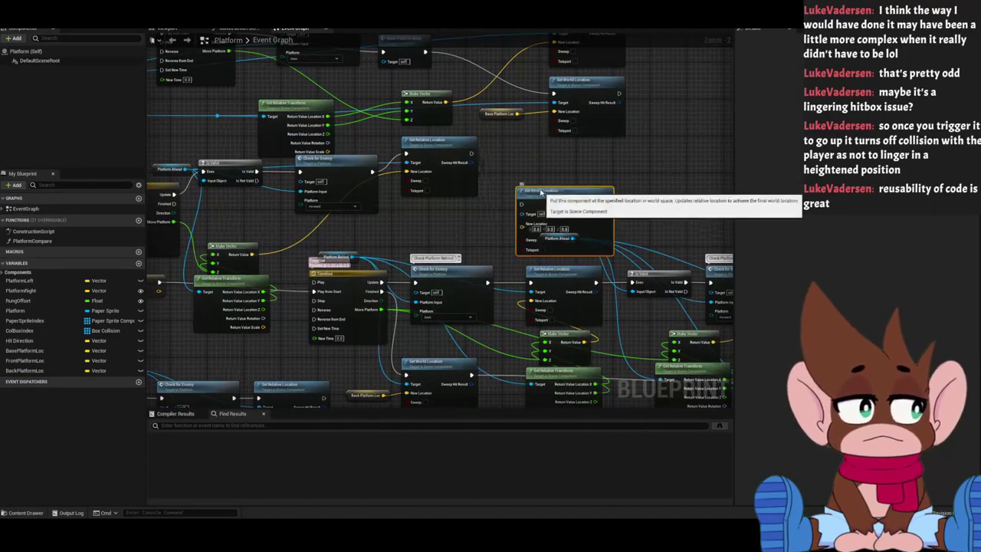
click(551, 203)
drag(173, 207, 503, 178)
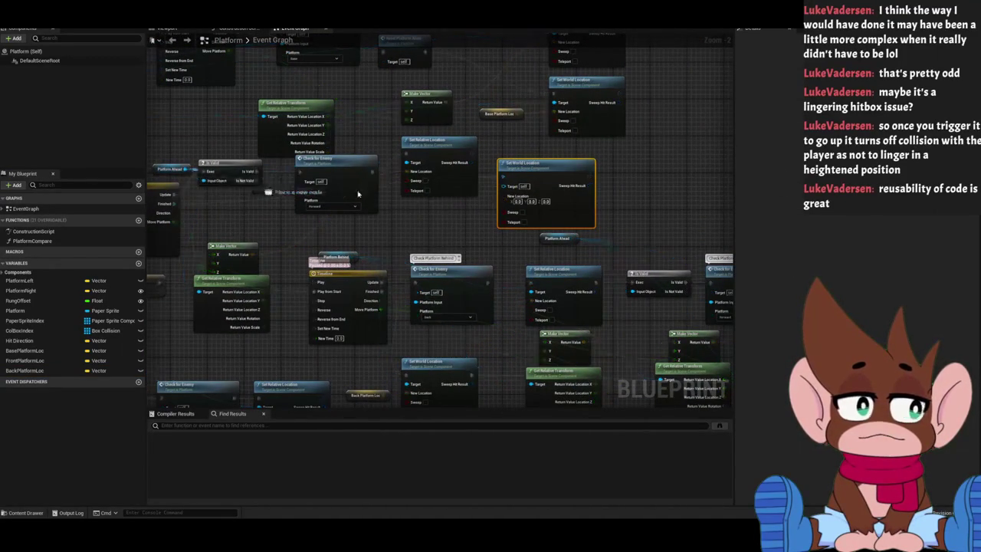
mouse_move(25, 360)
mouse_down()
mouse_move(416, 224)
mouse_move(452, 225)
mouse_move(500, 195)
mouse_up()
scroll(494, 188, down, 4)
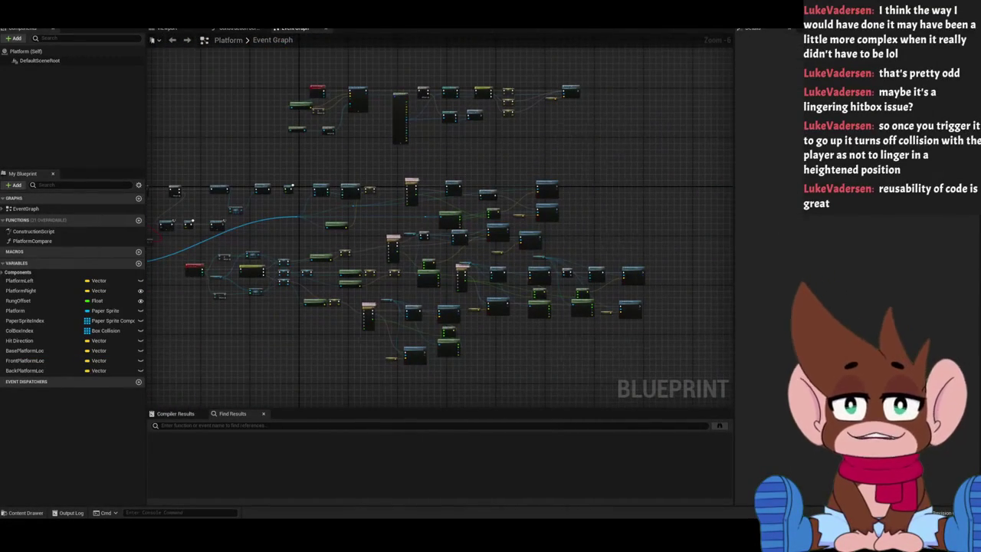
Launch Play In Editor to test the level.
drag(299, 144, 358, 142)
scroll(619, 178, up, 2)
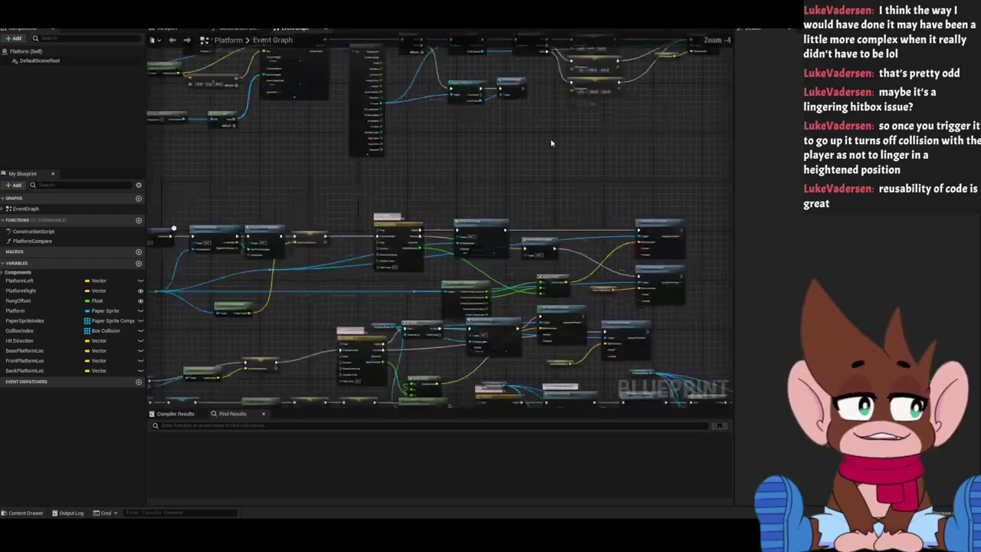
scroll(590, 207, up, 2)
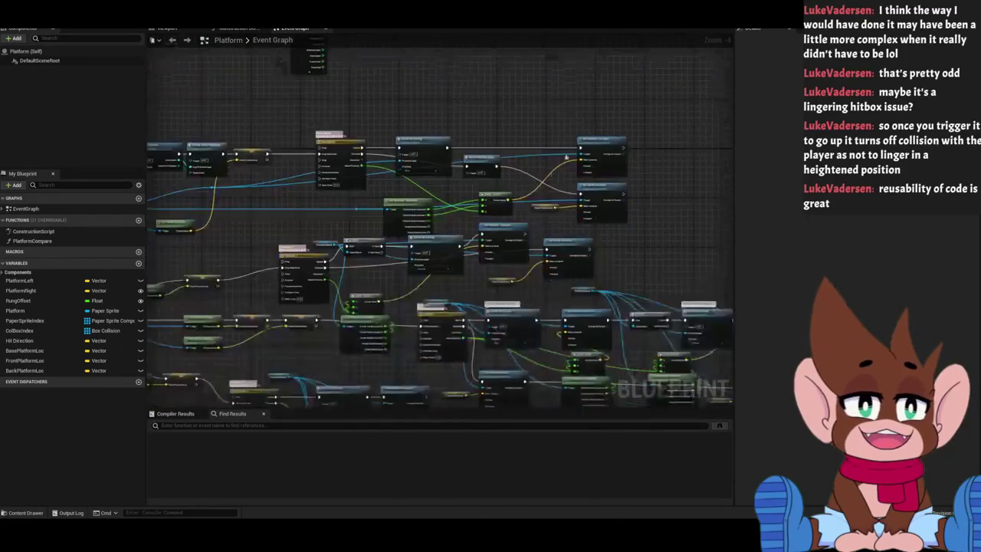
scroll(581, 228, down, 4)
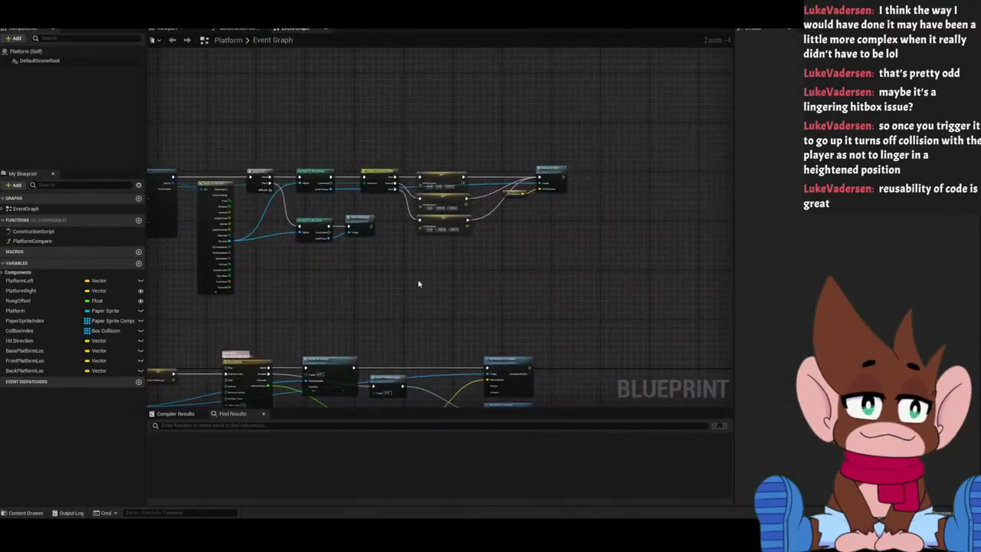
scroll(427, 284, up, 2)
scroll(420, 164, up, 2)
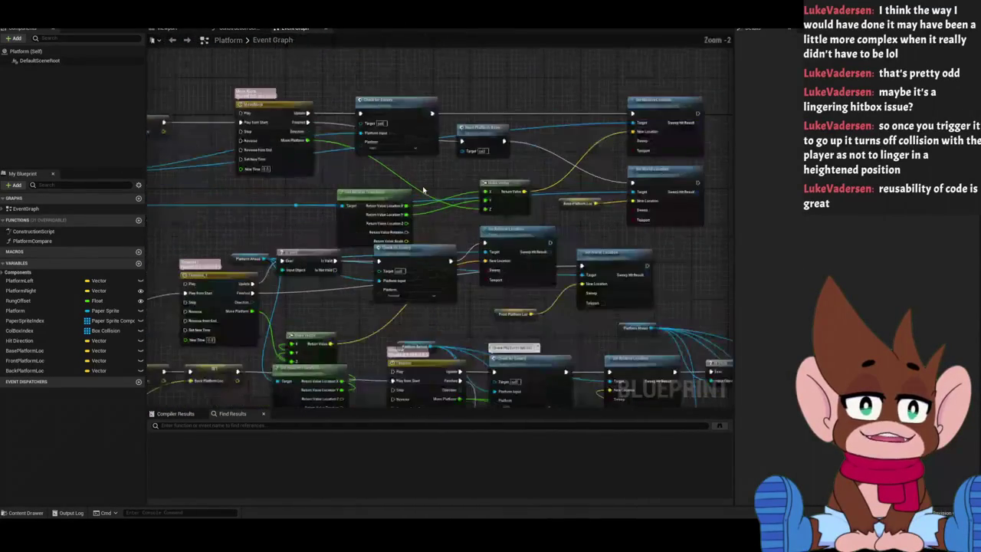
scroll(588, 187, down, 2)
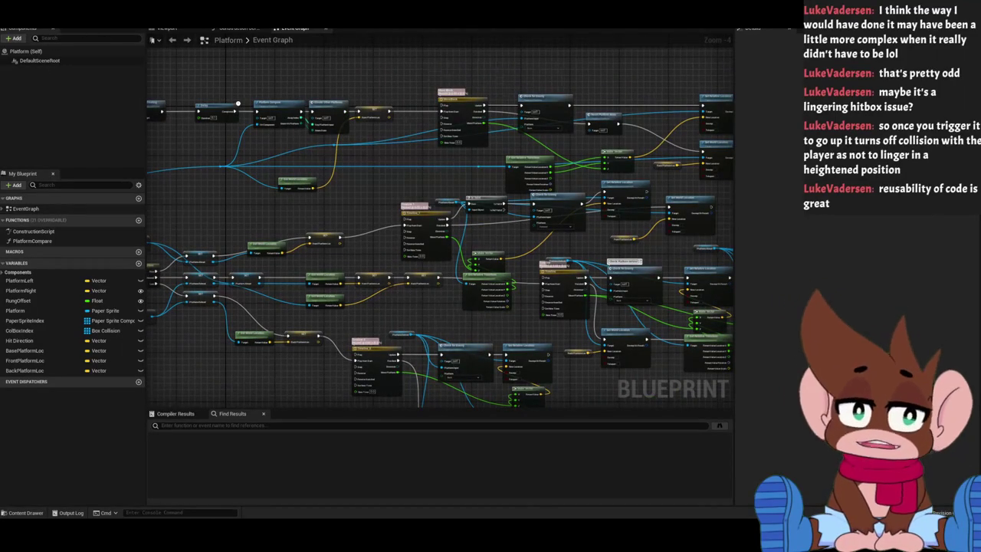
click(411, 36)
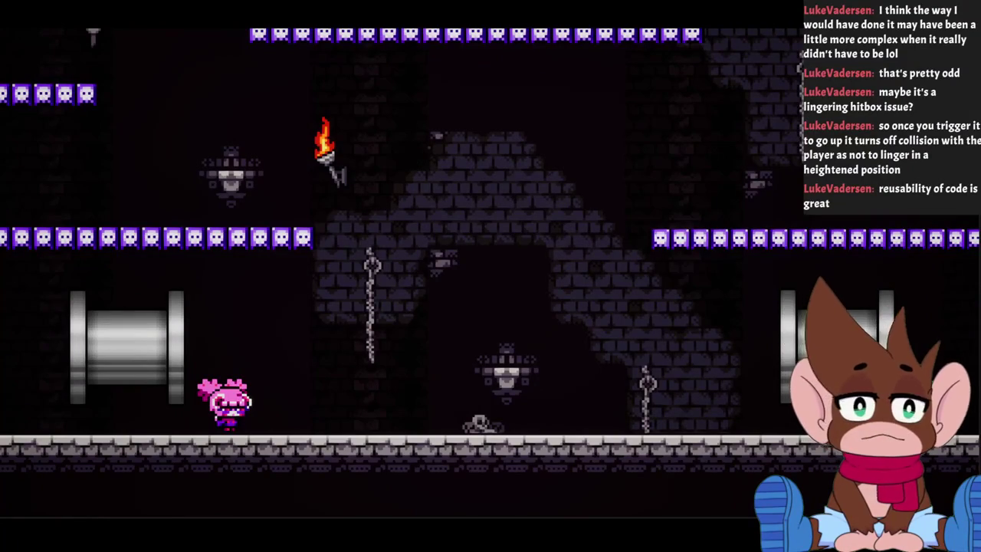
Walk the pink character across the skull platforms and jump to knock a skeleton airborne.
key(d)
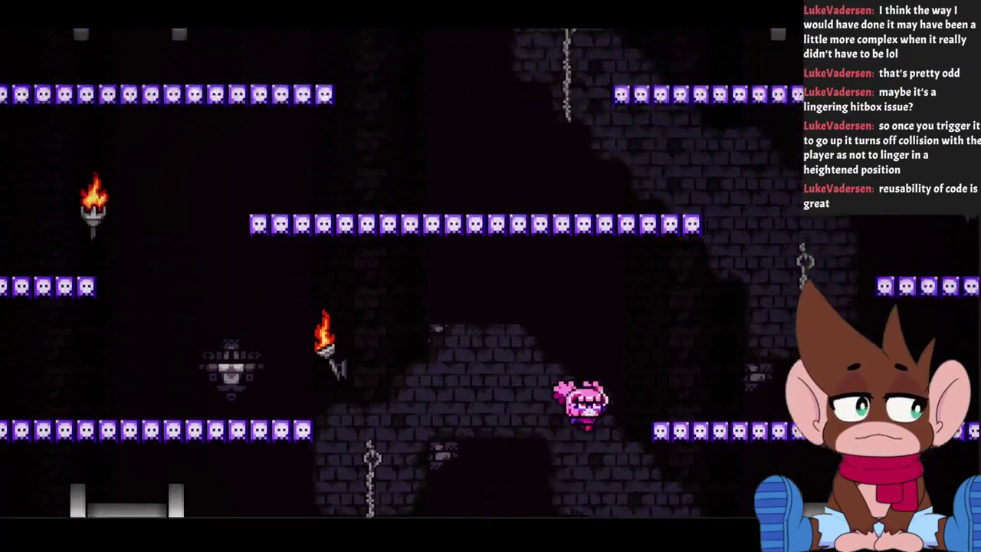
key(a)
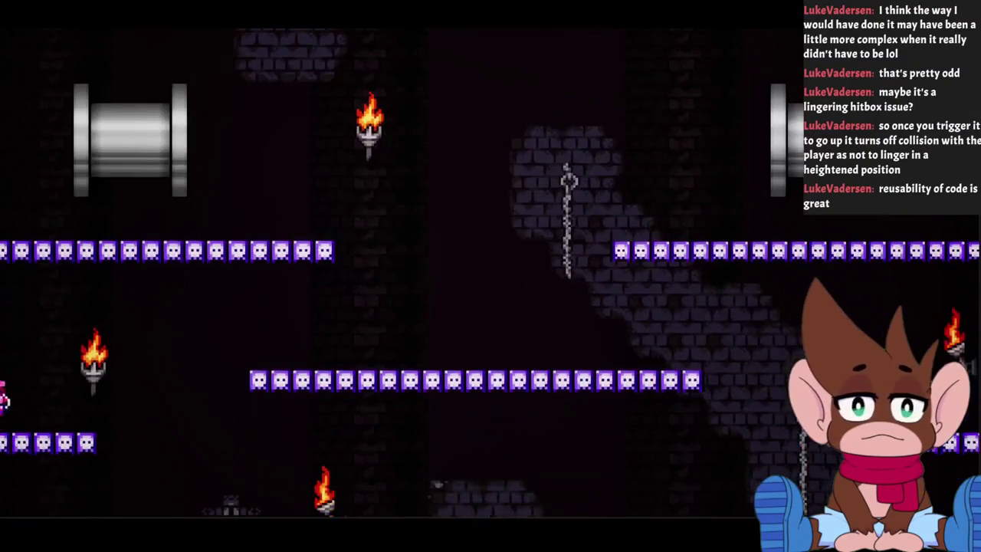
key(d)
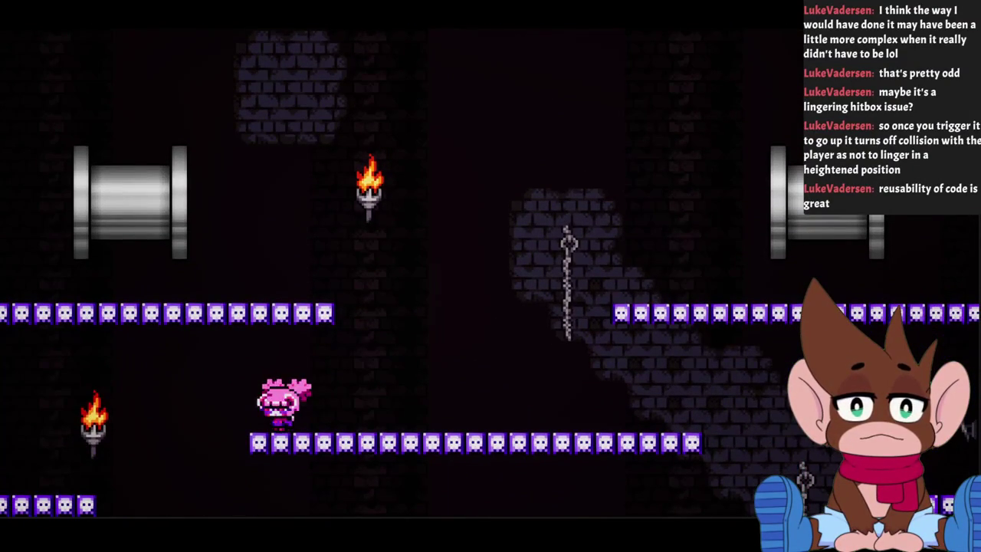
key(d)
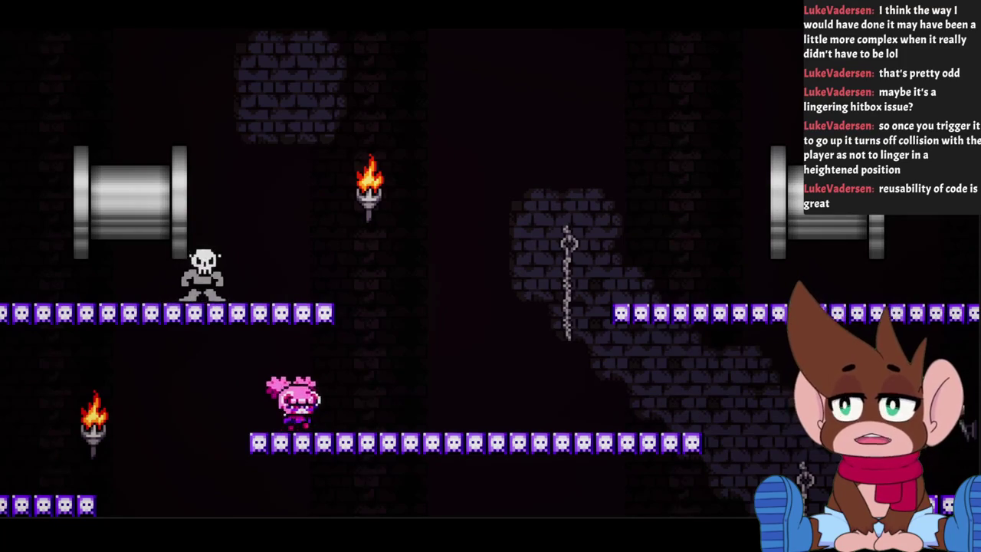
key(space)
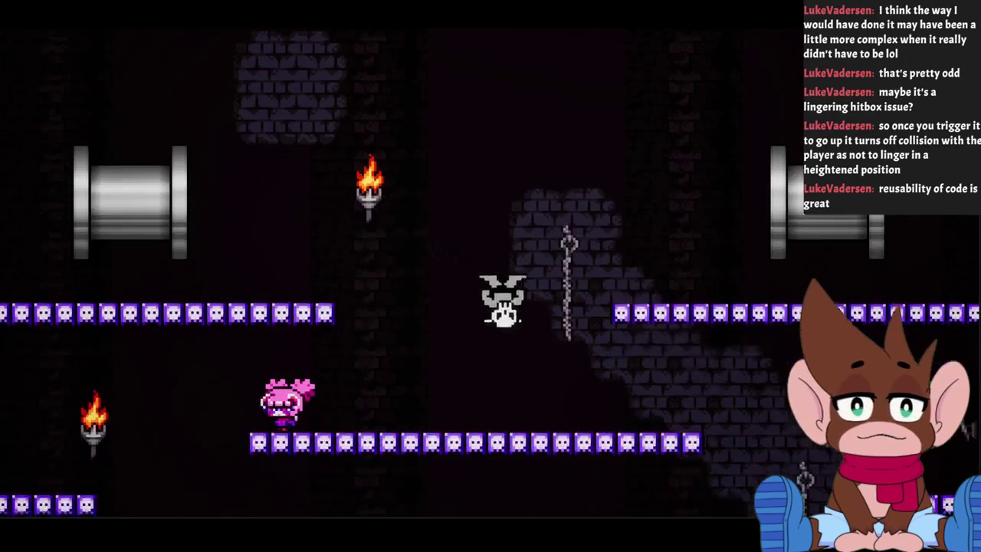
key(d)
key(a)
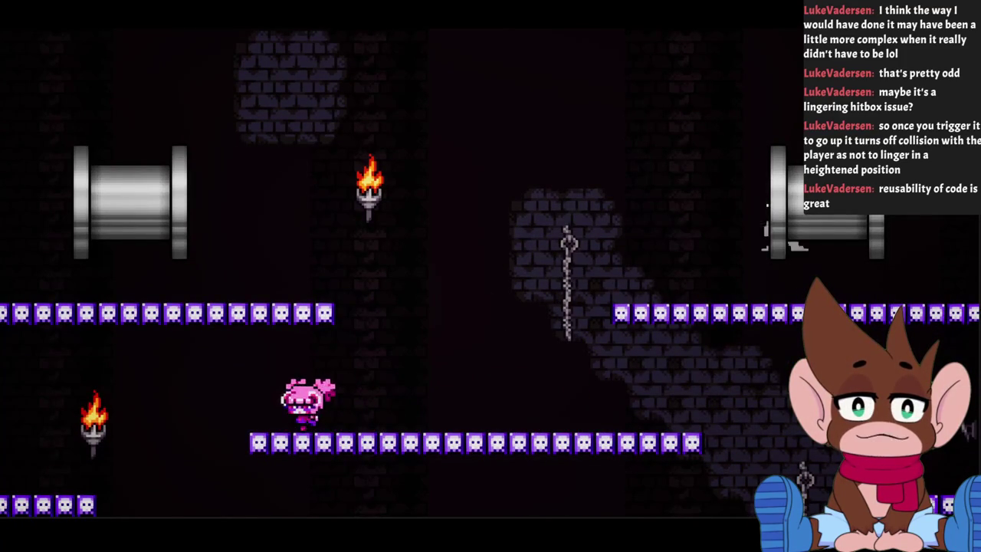
Keep running and jumping between platforms to bump the skeleton above.
key(d)
key(space)
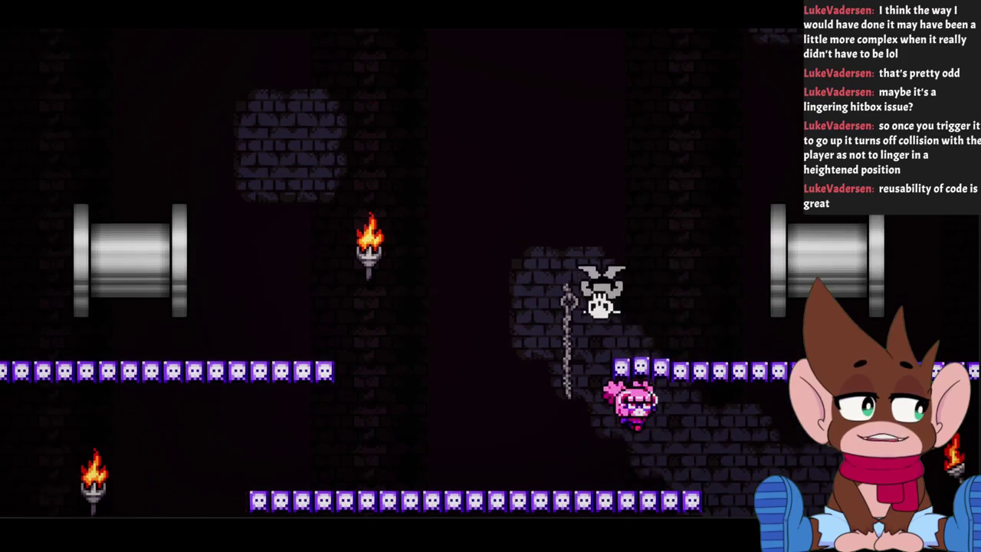
key(a)
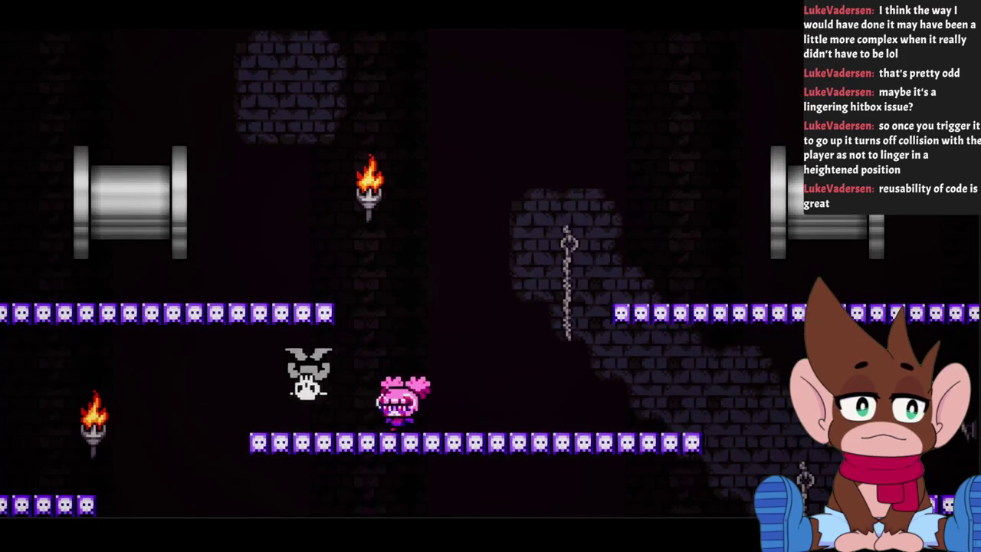
key(a)
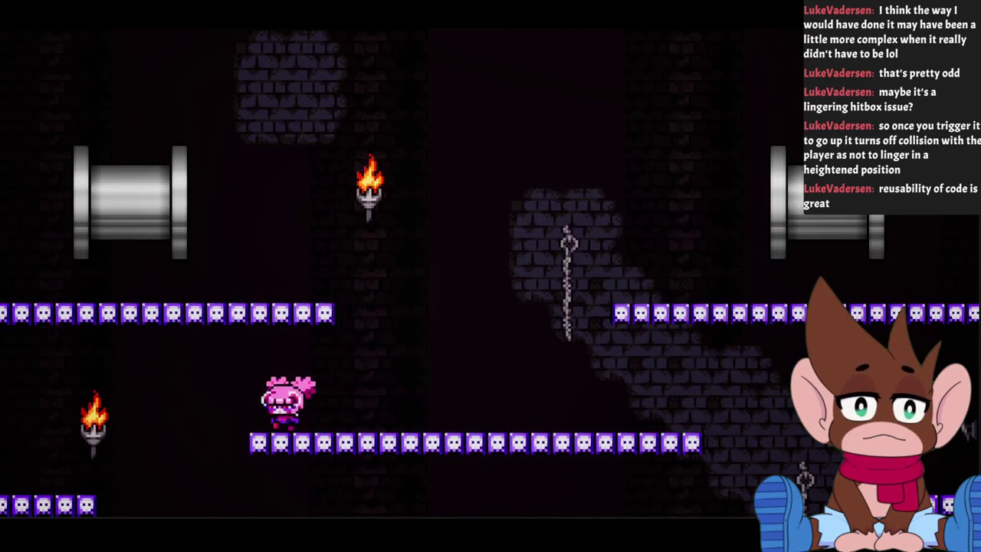
key(a)
key(d)
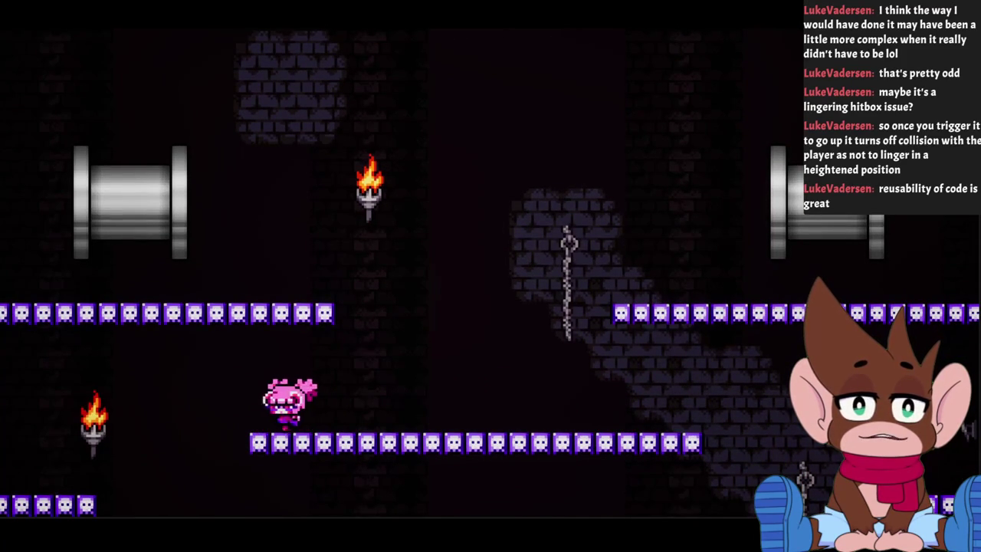
key(d)
key(w)
key(d)
key(a)
key(d)
key(w)
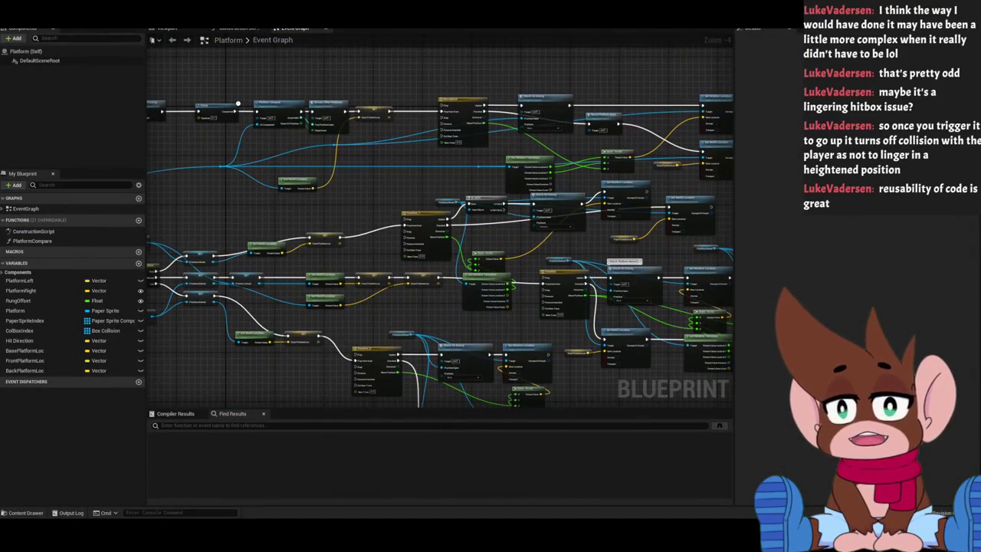
Save all modified assets including BP_Enemy, Platform and TwitchWorks, then return to the level view.
drag(408, 160, 362, 179)
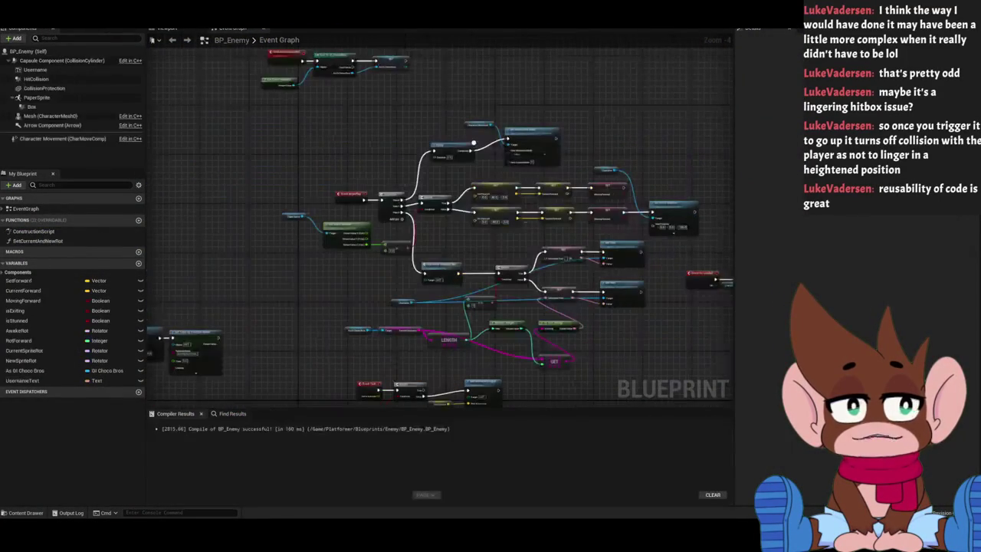
key(ctrl+space)
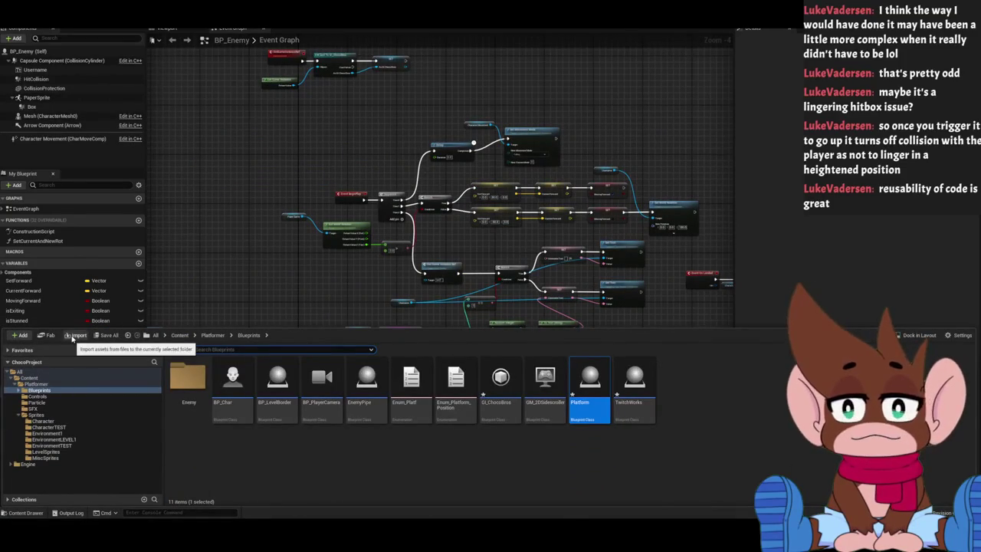
click(105, 335)
click(548, 341)
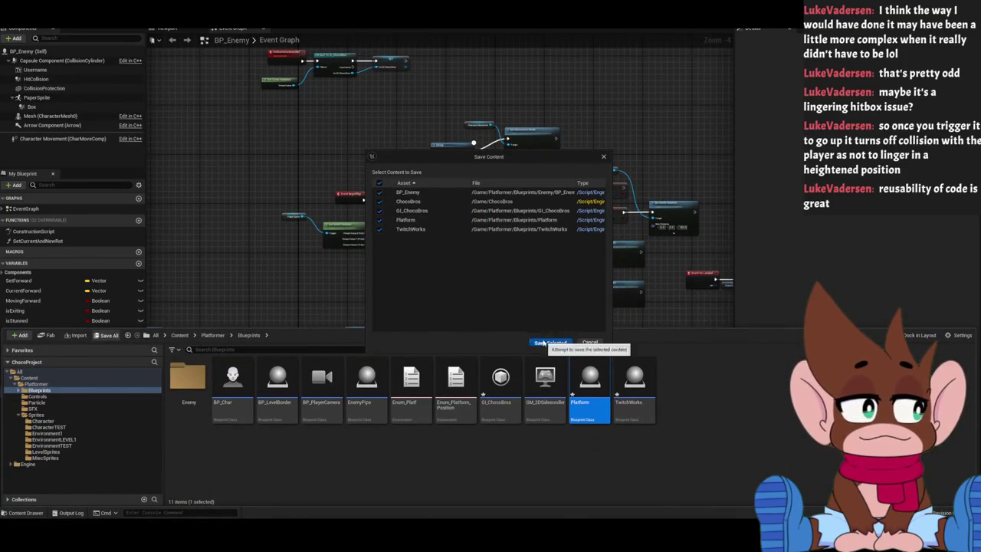
click(247, 147)
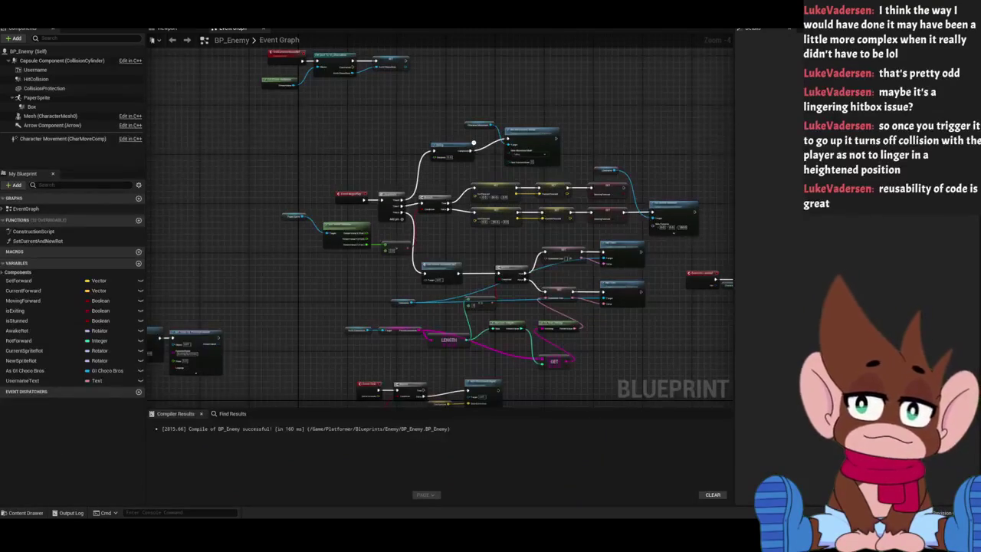
key(alt+Tab)
scroll(416, 82, down, 3)
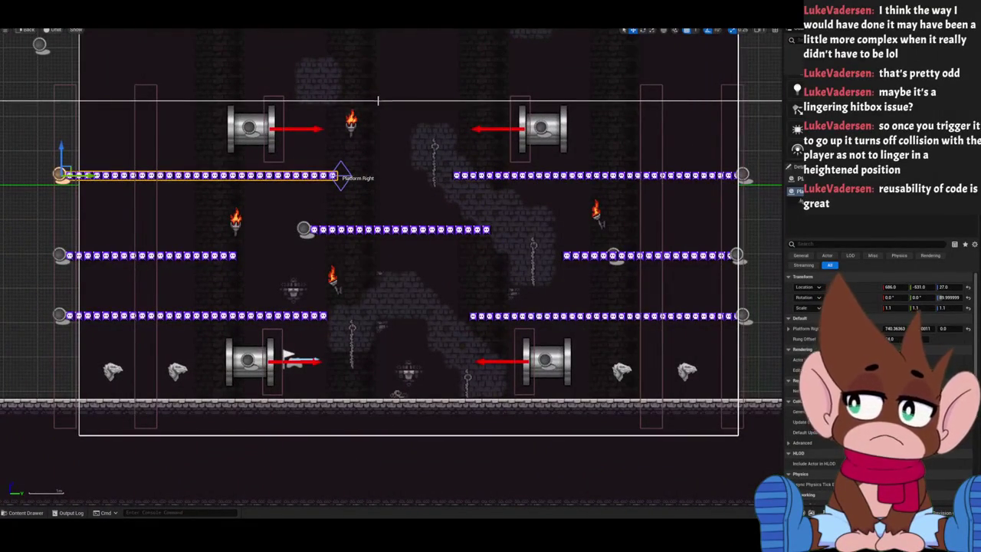
Enter 4 as the top-left platform's Rung Offset, then switch to the TwitchWorks Event Graph.
drag(382, 102, 408, 133)
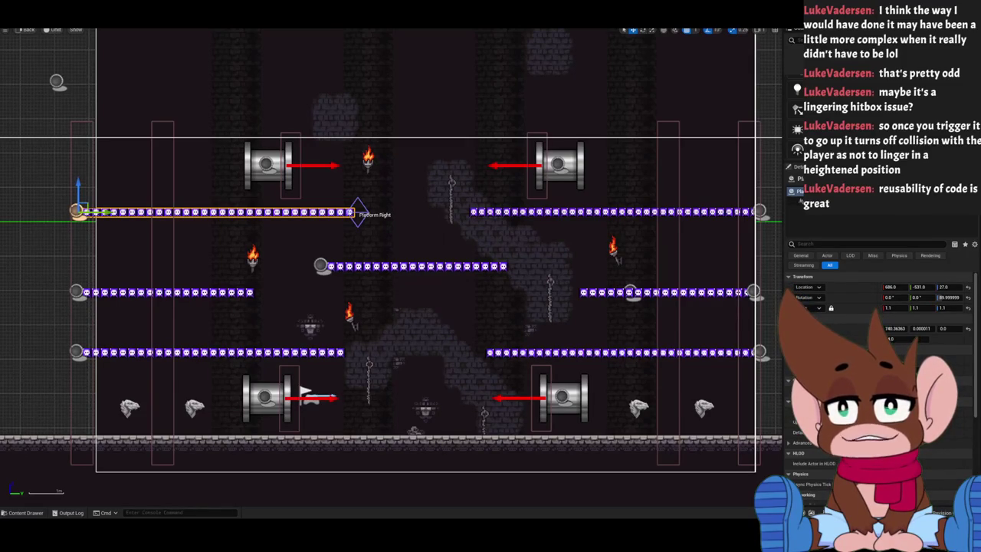
text(4)
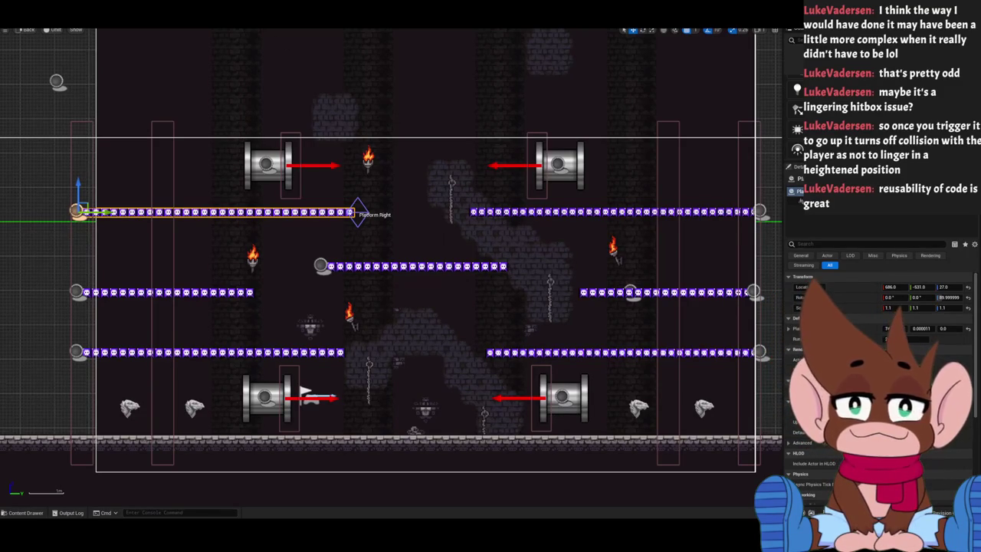
key(alt+Tab)
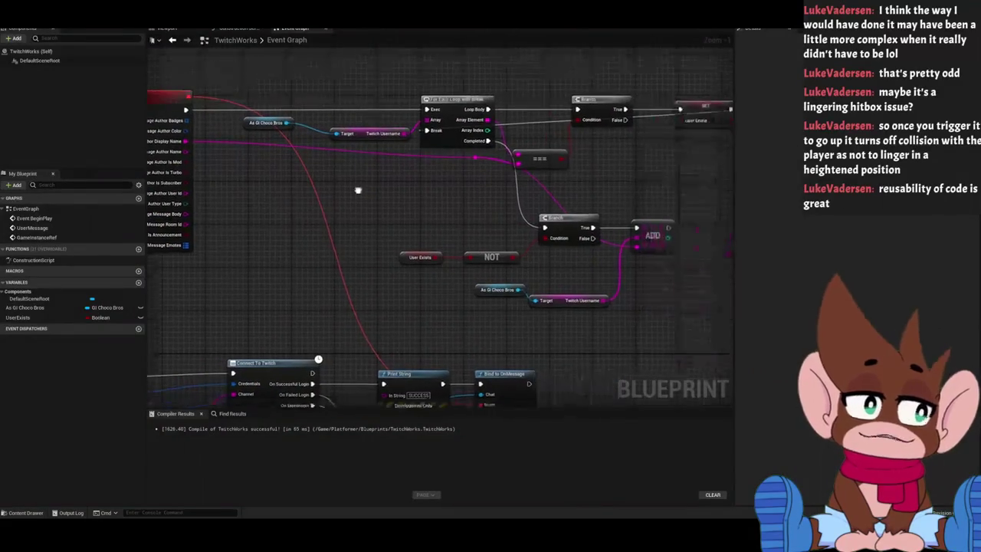
Promote Connect To Twitch's Twitch Chat output to a new Twitch Chat variable.
mouse_move(429, 208)
mouse_down()
mouse_move(386, 153)
mouse_move(396, 171)
mouse_up()
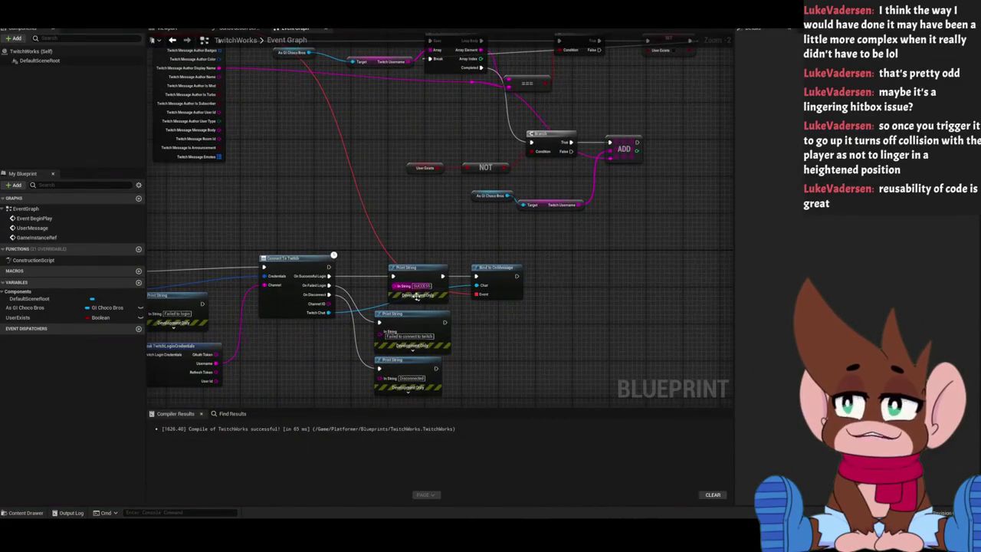
drag(366, 248, 390, 183)
scroll(390, 184, up, 1)
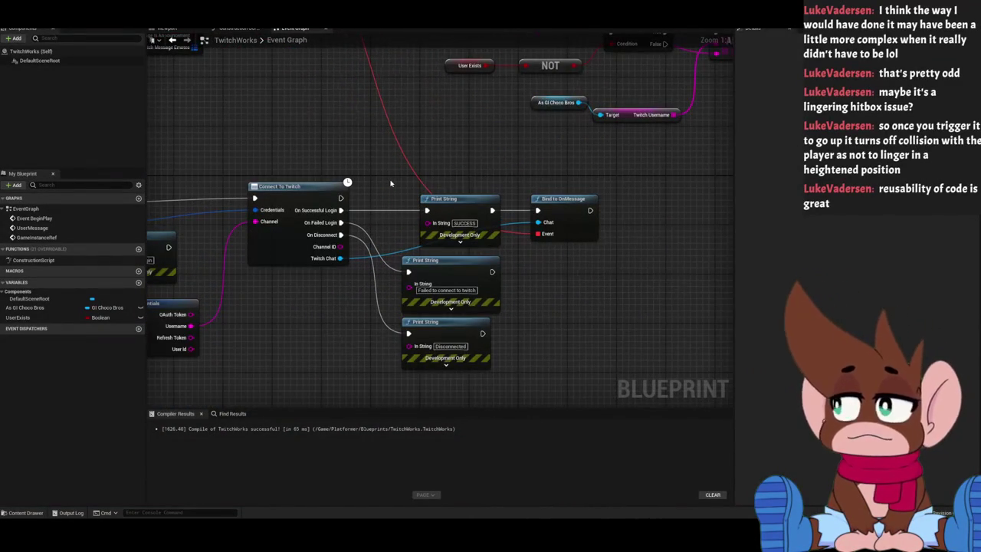
mouse_move(273, 239)
mouse_down()
mouse_move(532, 239)
mouse_move(352, 221)
mouse_move(194, 231)
mouse_up()
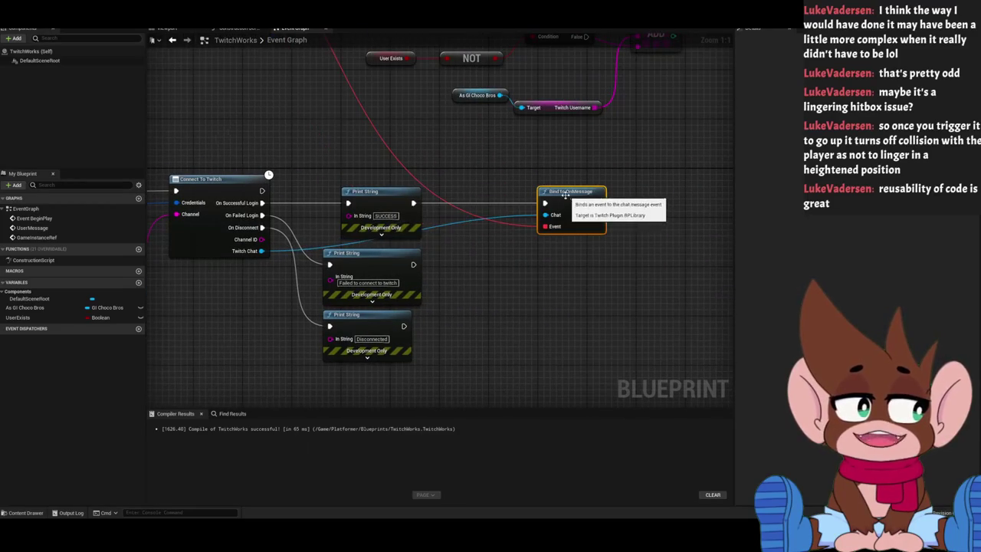
right_click(262, 251)
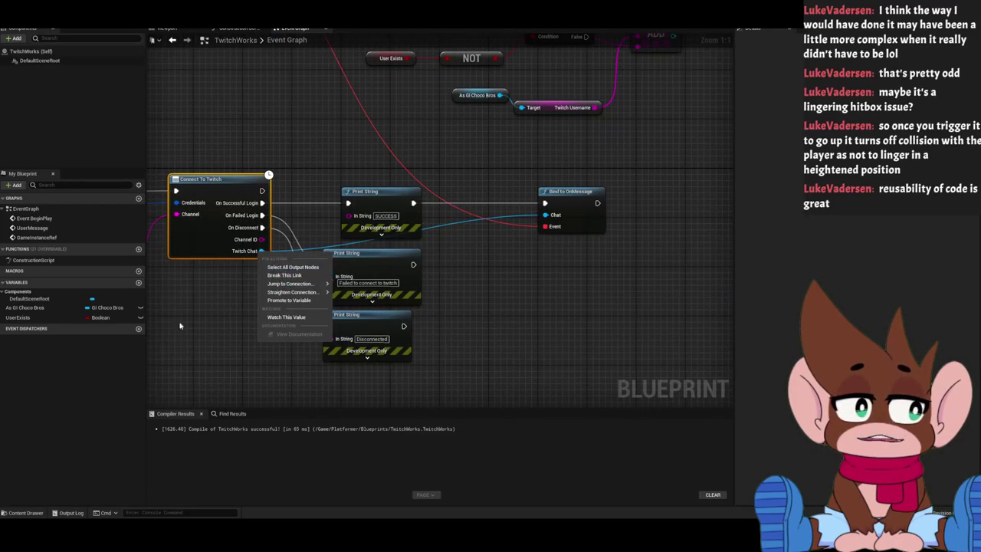
click(180, 322)
right_click(263, 251)
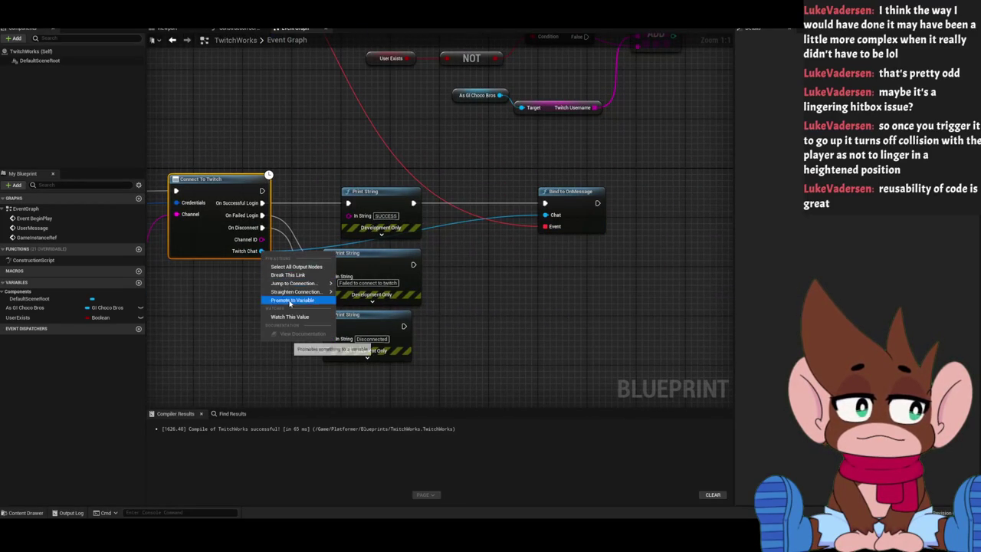
click(290, 300)
mouse_move(354, 181)
mouse_down()
mouse_move(304, 193)
mouse_move(545, 203)
mouse_move(538, 192)
mouse_move(425, 189)
mouse_up()
Delete the SUCCESS Print String and place Bind to OnMessage beside the Twitch Chat setter.
click(377, 192)
key(Delete)
alt+click(414, 208)
mouse_move(330, 208)
mouse_down()
mouse_move(401, 218)
mouse_move(410, 209)
mouse_up()
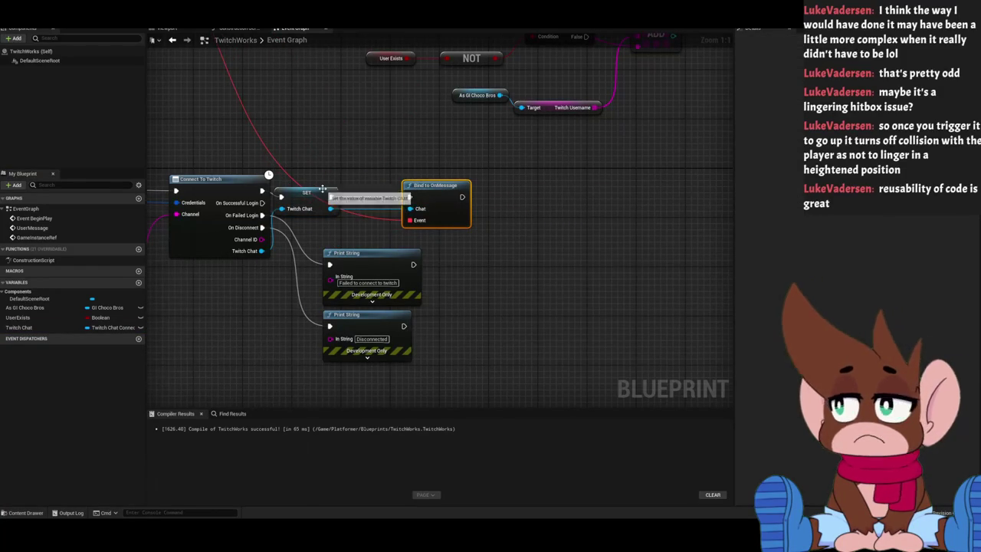
drag(307, 193, 346, 193)
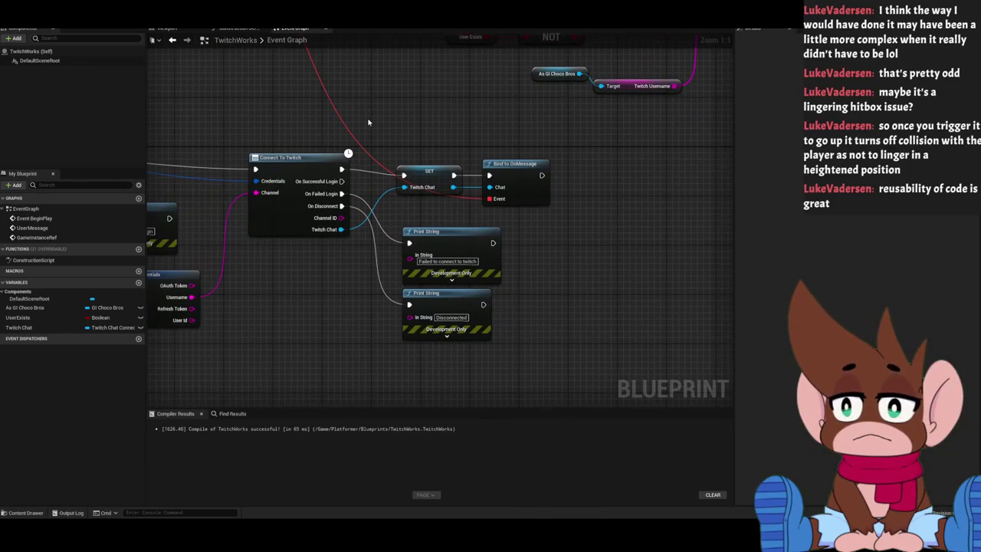
Delete the "Failed to connect to twitch" and "Disconnected" Print String nodes.
mouse_move(368, 123)
mouse_down()
mouse_move(519, 37)
mouse_move(462, 30)
mouse_move(453, 97)
mouse_move(626, 94)
mouse_up()
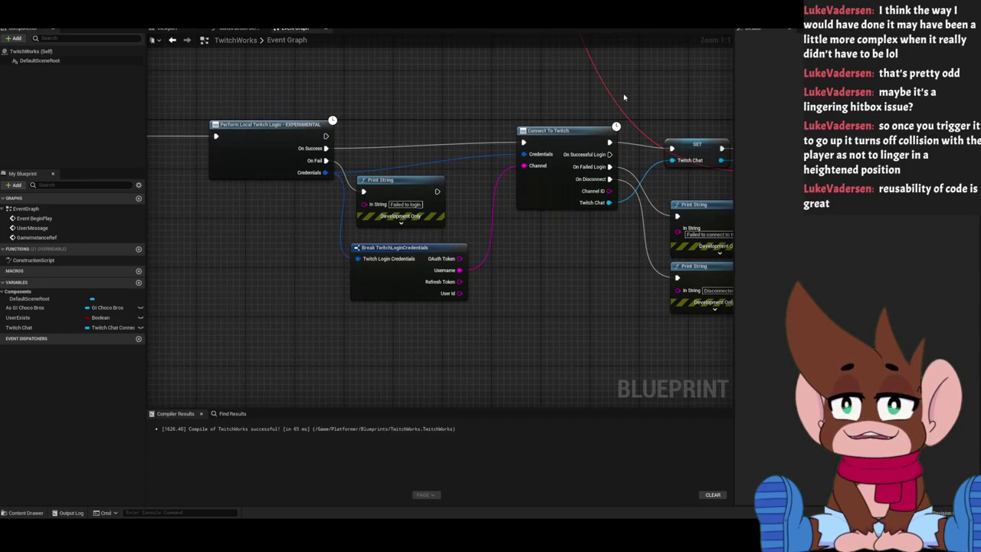
drag(620, 97, 483, 101)
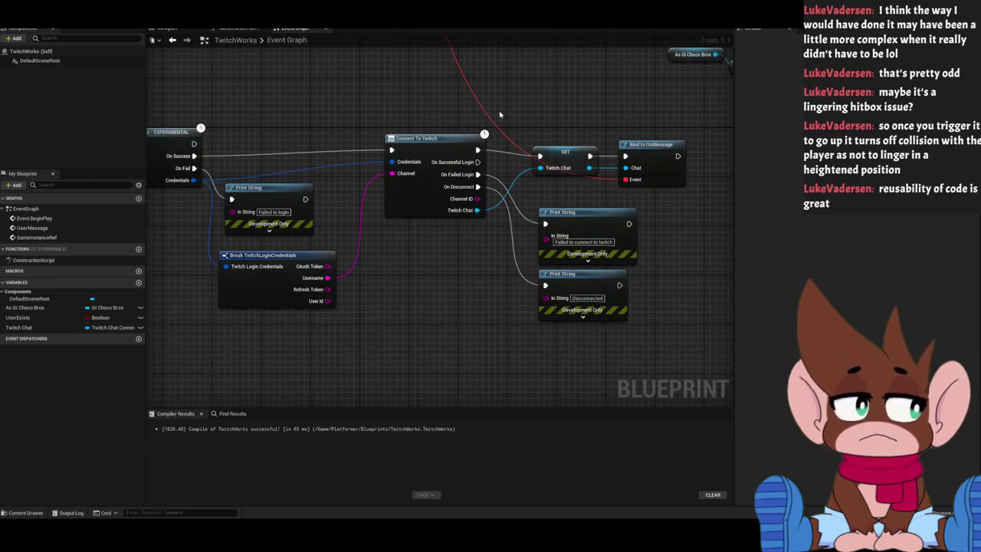
drag(561, 200, 578, 306)
key(Delete)
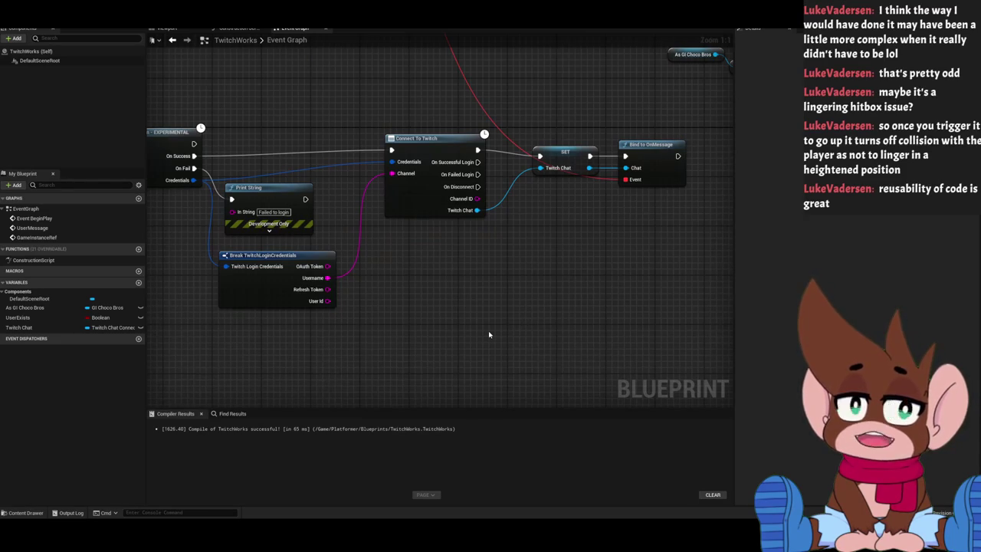
Add a Connect To Twitch node, then delete the extra copy.
drag(488, 334, 397, 333)
right_click(373, 276)
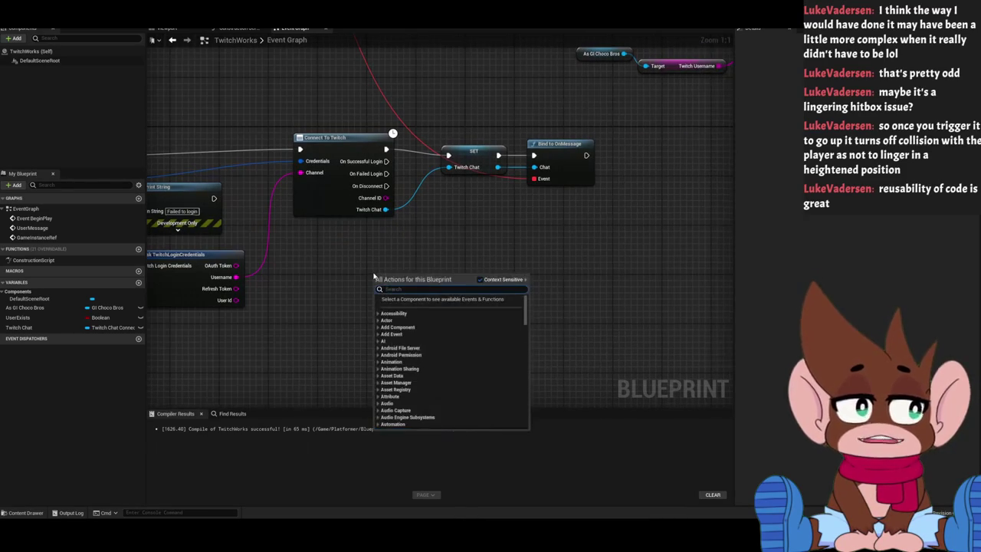
text(connect to t)
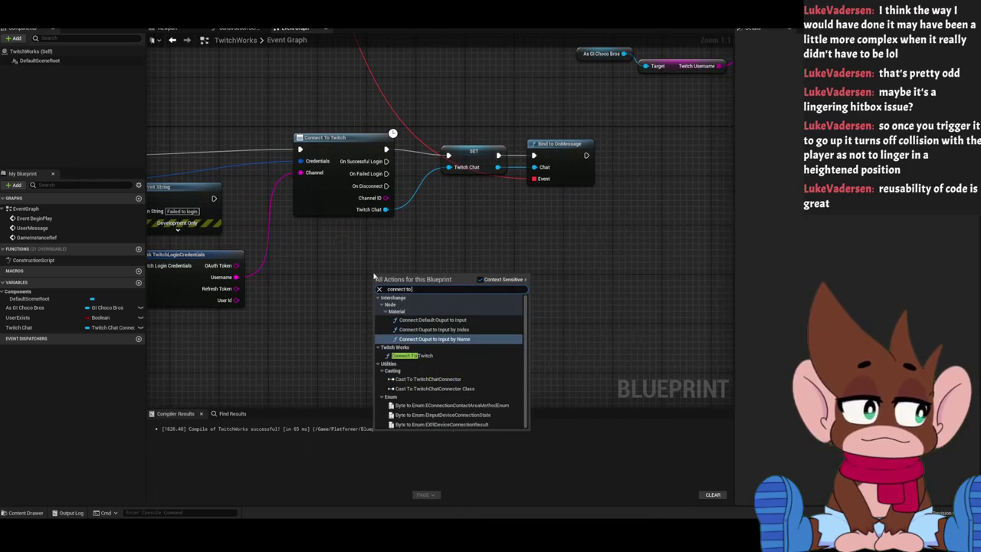
text(w)
key(Return)
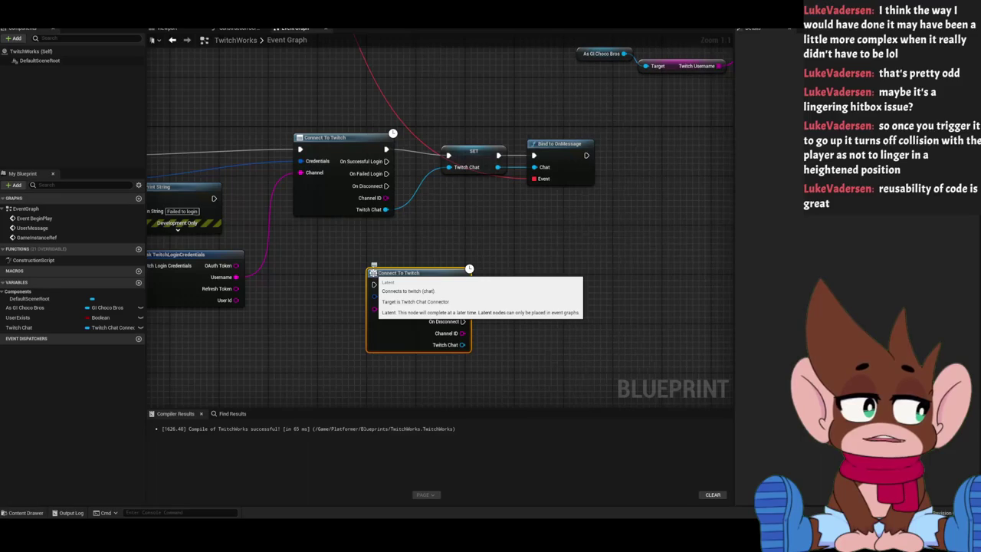
drag(407, 280, 336, 274)
key(Delete)
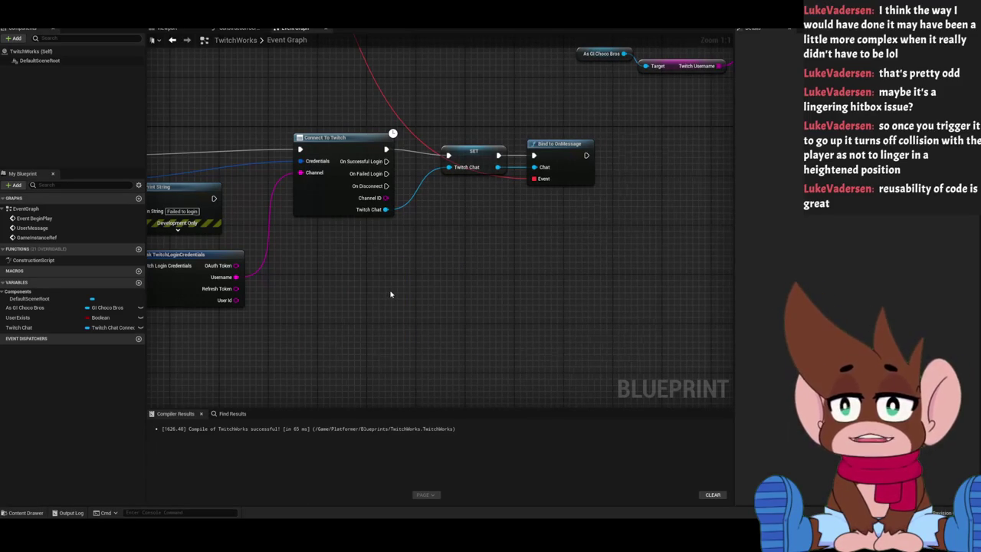
Shift the SET and Bind to OnMessage nodes left and place a Break TwitchUser node below them.
mouse_move(390, 294)
mouse_down()
mouse_move(355, 348)
mouse_move(368, 328)
mouse_up()
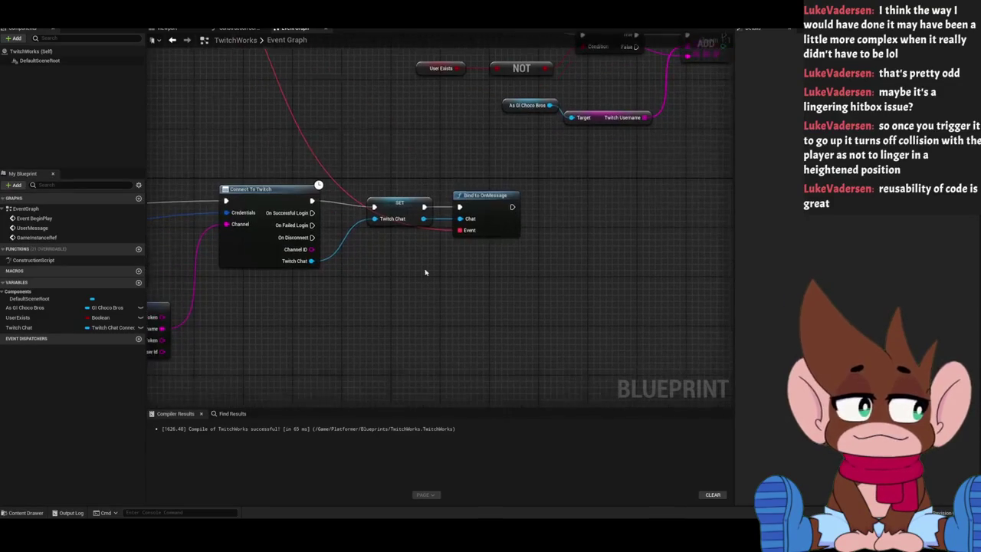
drag(388, 169, 489, 260)
mouse_move(398, 202)
mouse_down()
mouse_move(386, 197)
mouse_move(385, 270)
mouse_move(252, 226)
mouse_up()
click(396, 252)
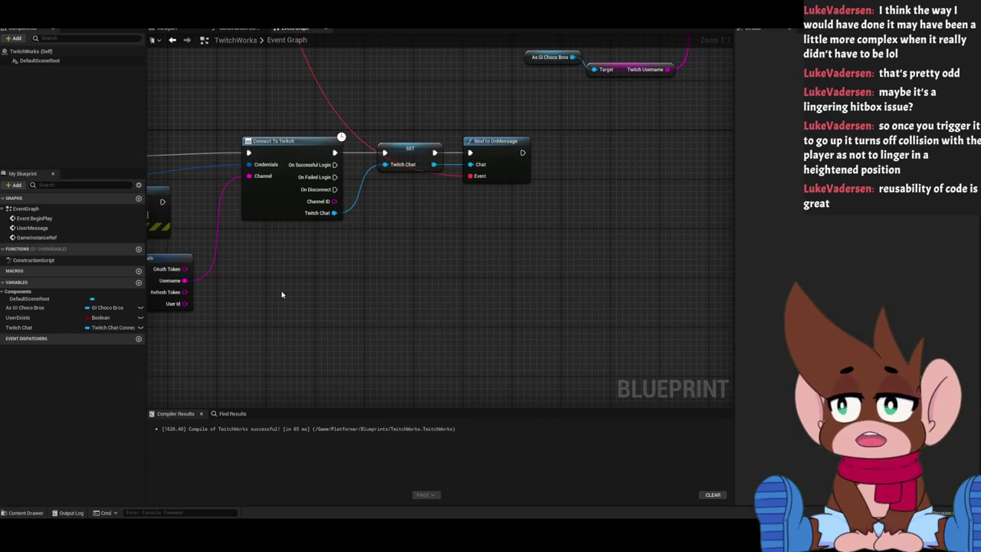
right_click(374, 322)
text(break)
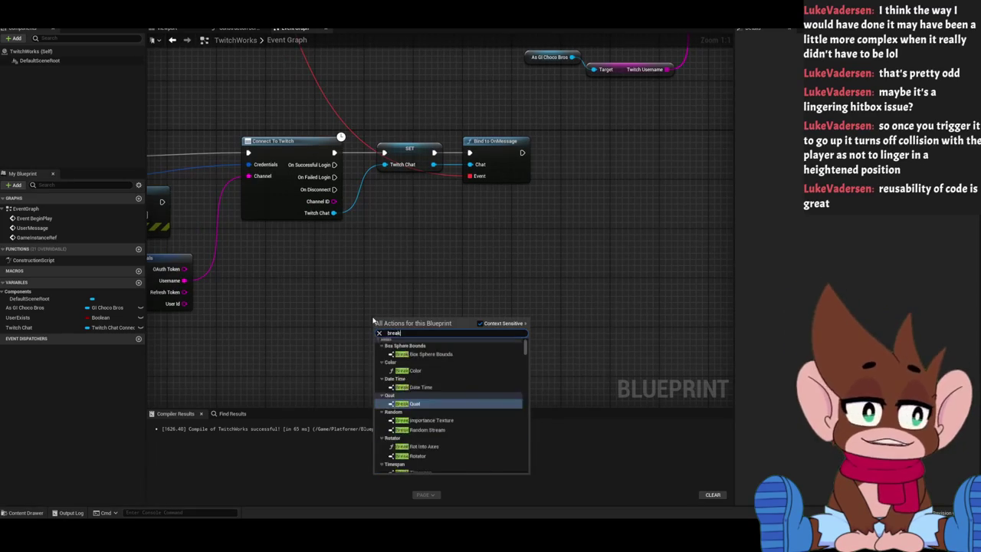
text( twitchuse)
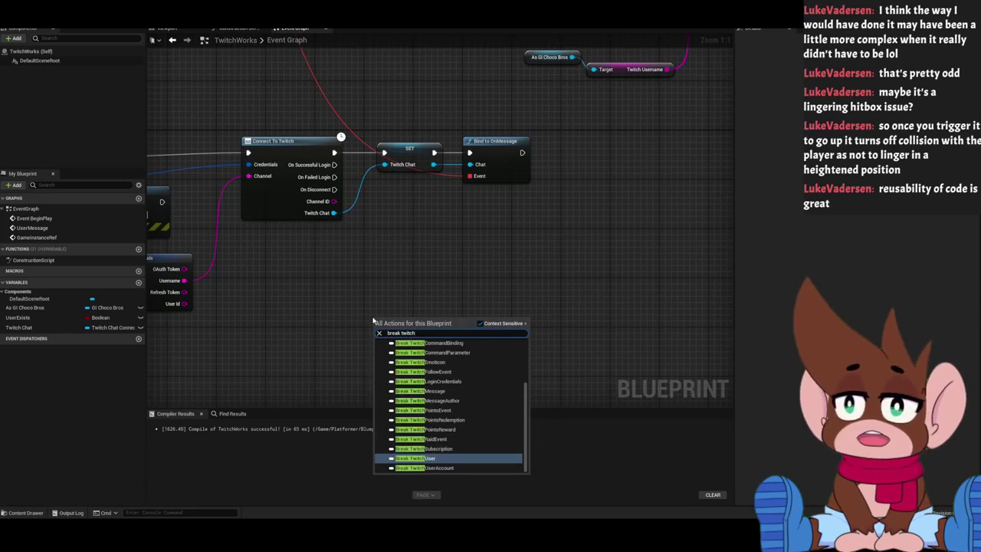
key(Return)
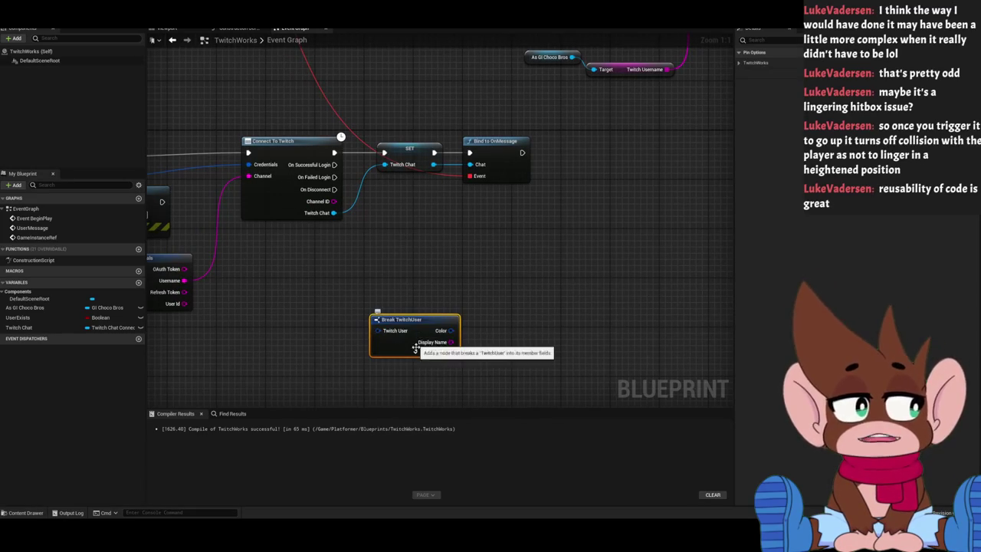
drag(416, 351, 430, 283)
Wire the login node's On Successful Login output into the Twitch Chat SET node.
mouse_move(346, 341)
mouse_down()
mouse_move(433, 326)
mouse_move(475, 288)
mouse_up()
drag(379, 125, 414, 154)
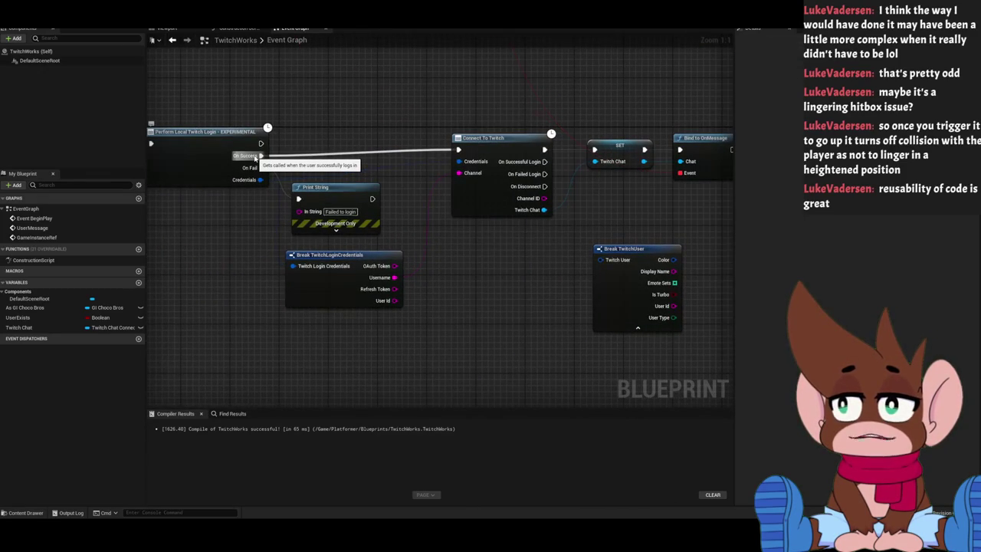
drag(543, 207, 491, 222)
click(423, 218)
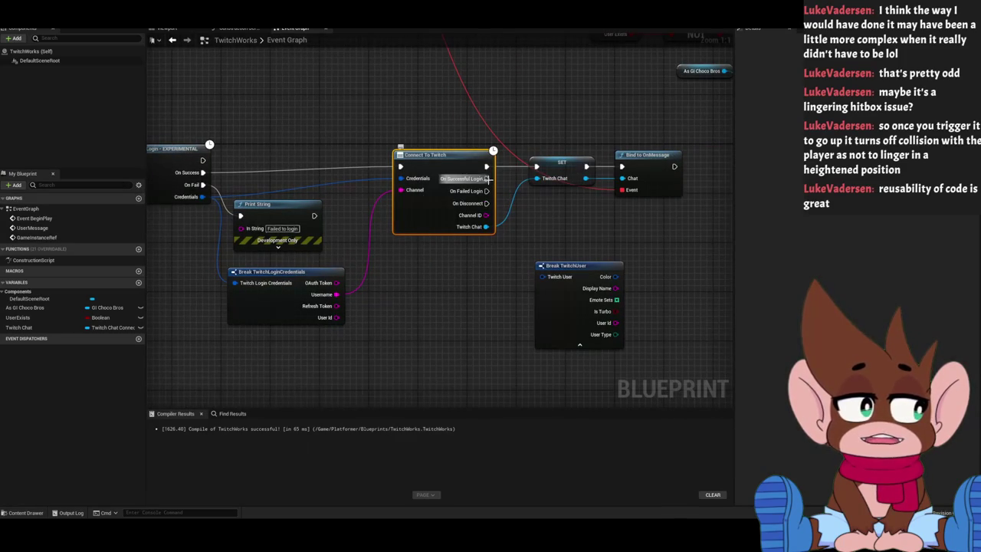
click(545, 228)
drag(521, 192, 473, 207)
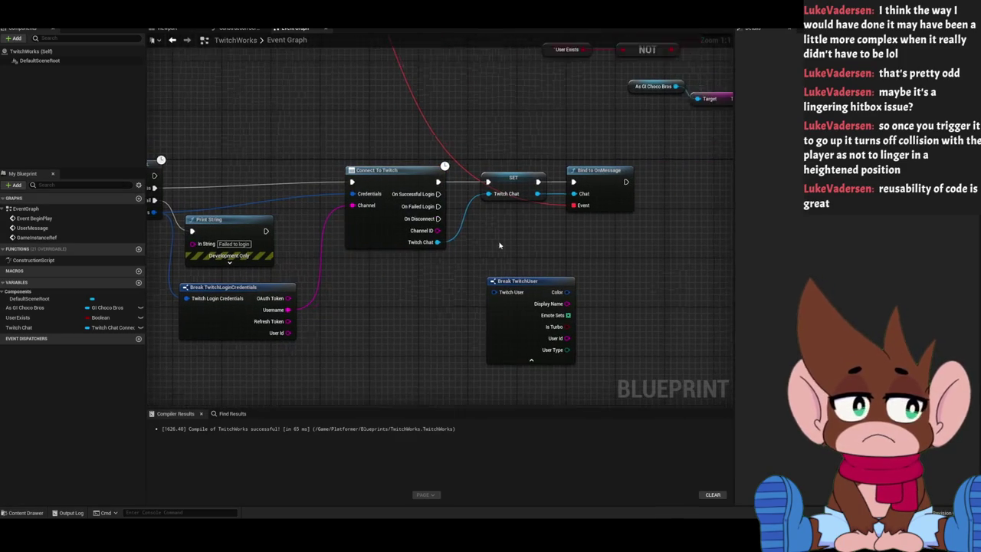
right_click(448, 195)
click(482, 159)
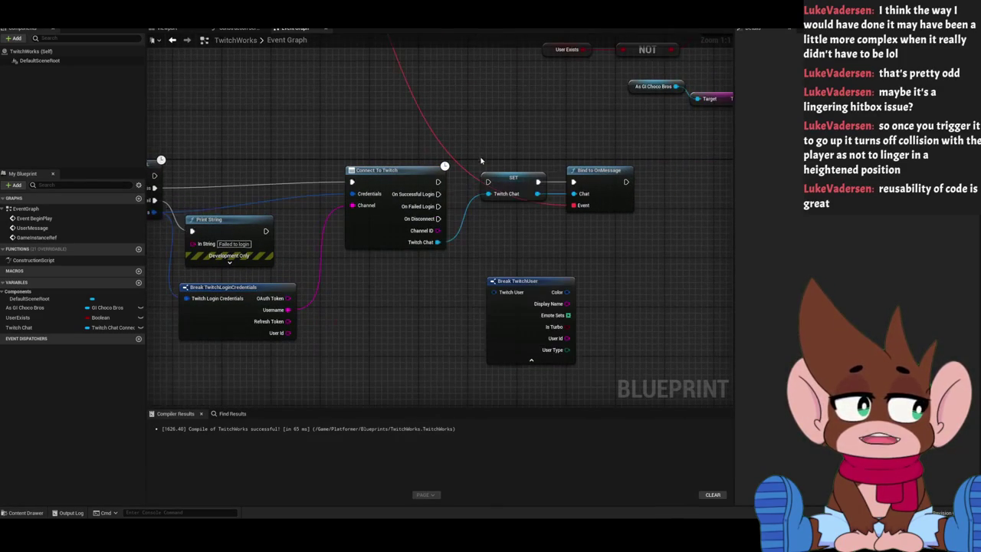
drag(438, 194, 496, 185)
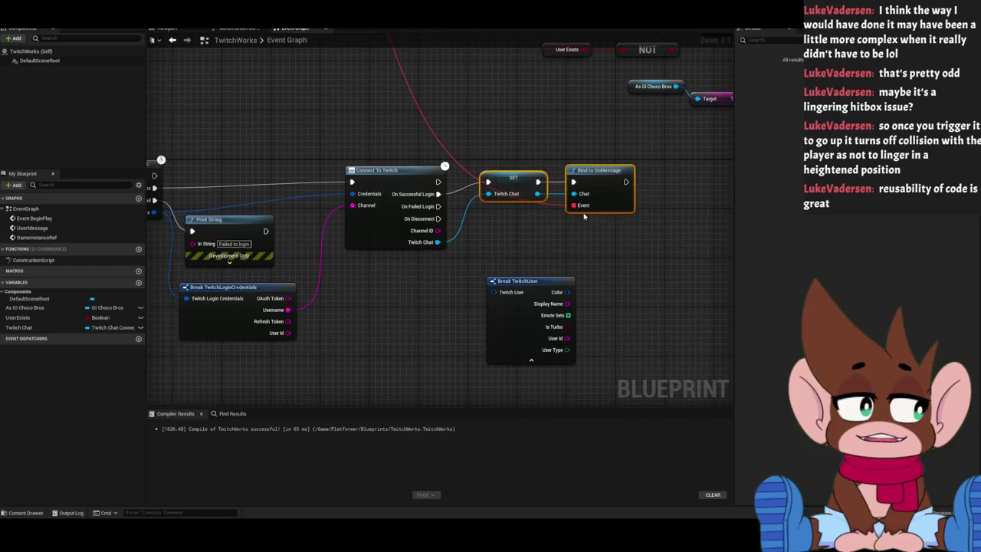
drag(514, 158, 531, 100)
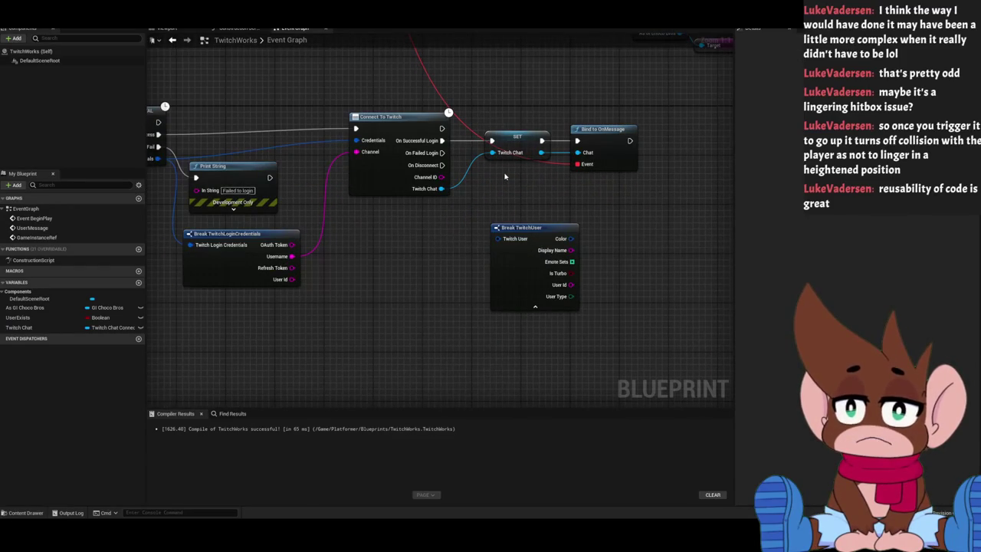
drag(449, 227, 499, 213)
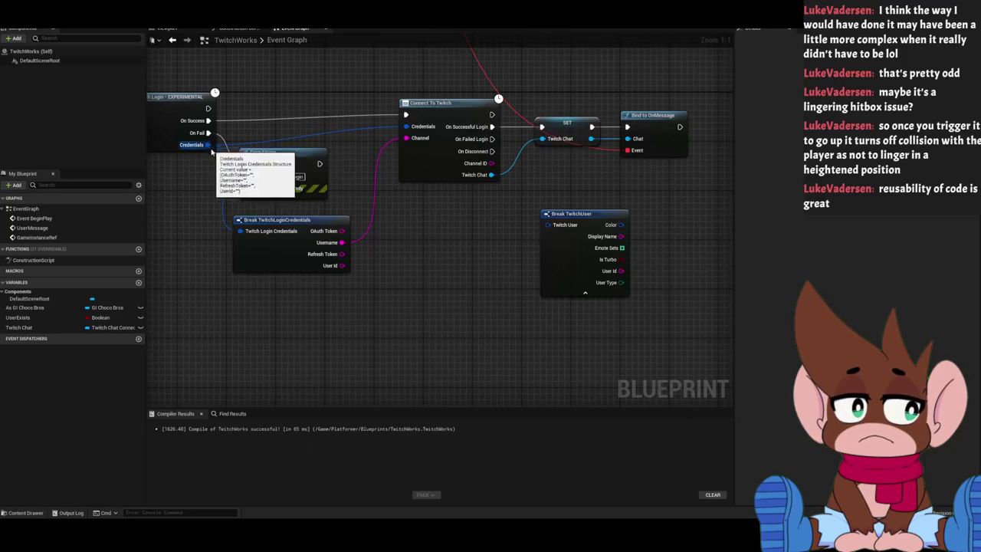
drag(500, 220, 488, 221)
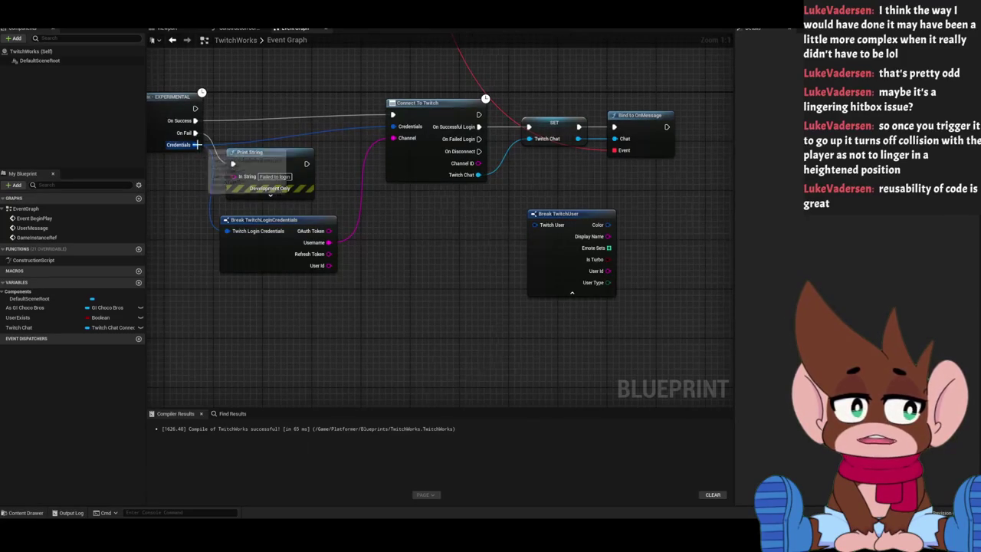
Try a Break TwitchLoginCredentials node and a Credentials wire, then discard both.
right_click(342, 312)
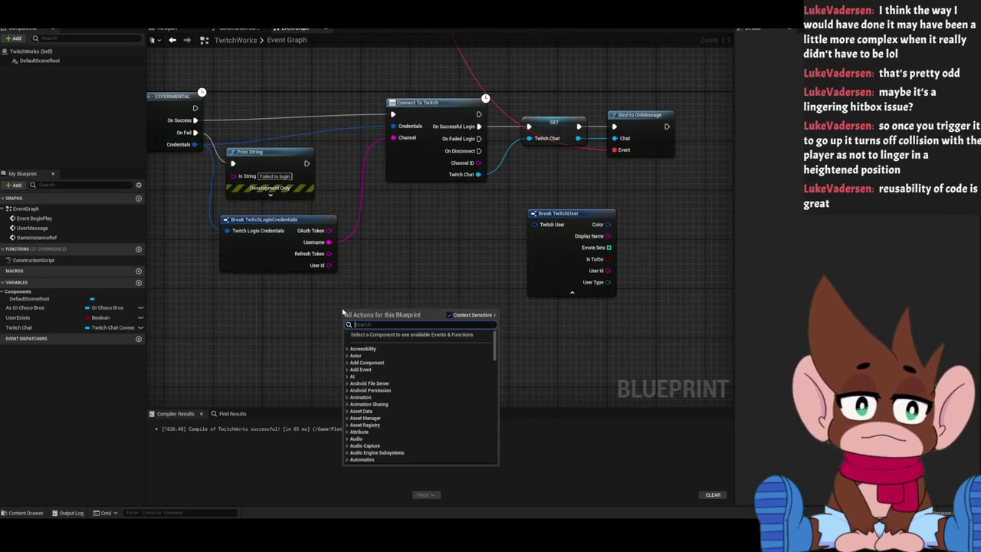
text(break twitch lo)
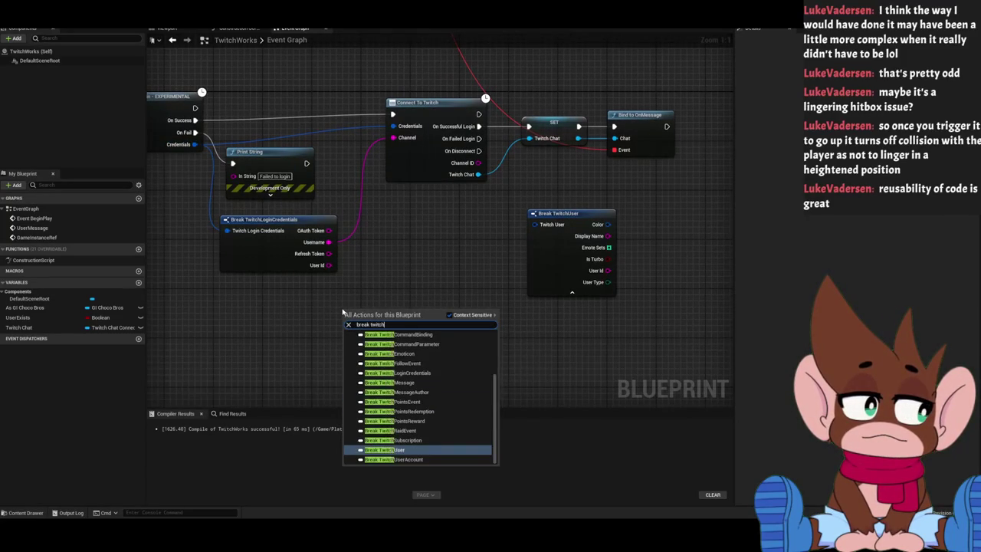
key(Down)
key(Return)
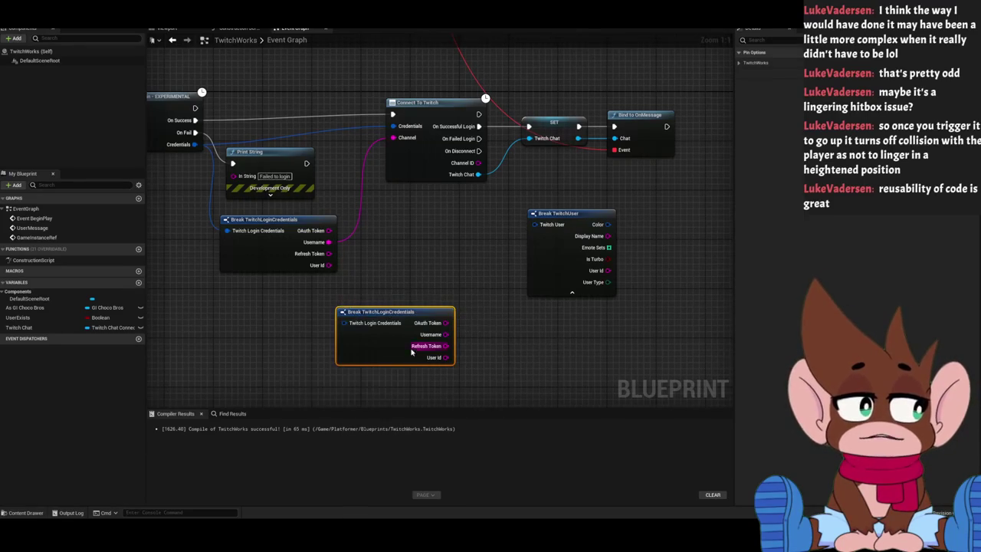
key(Delete)
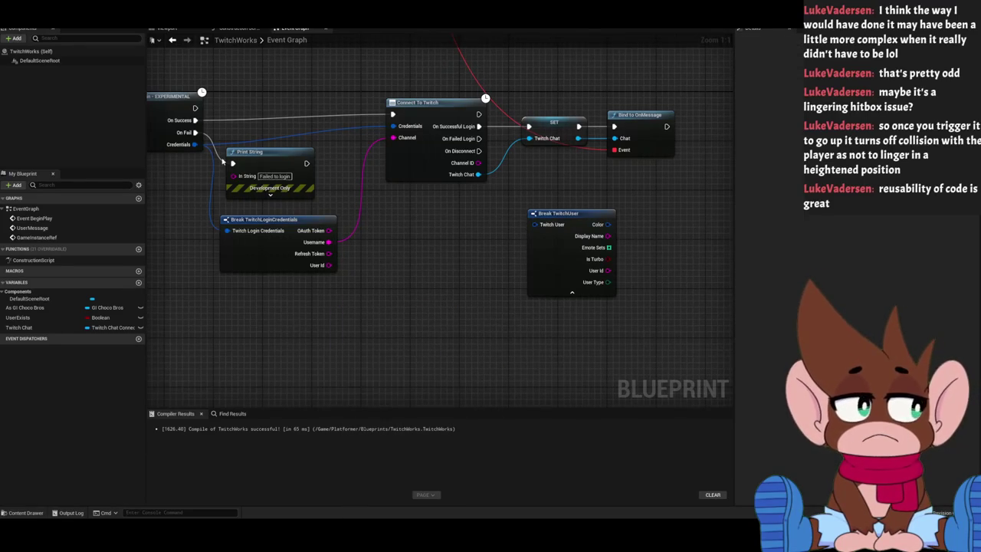
drag(195, 144, 395, 201)
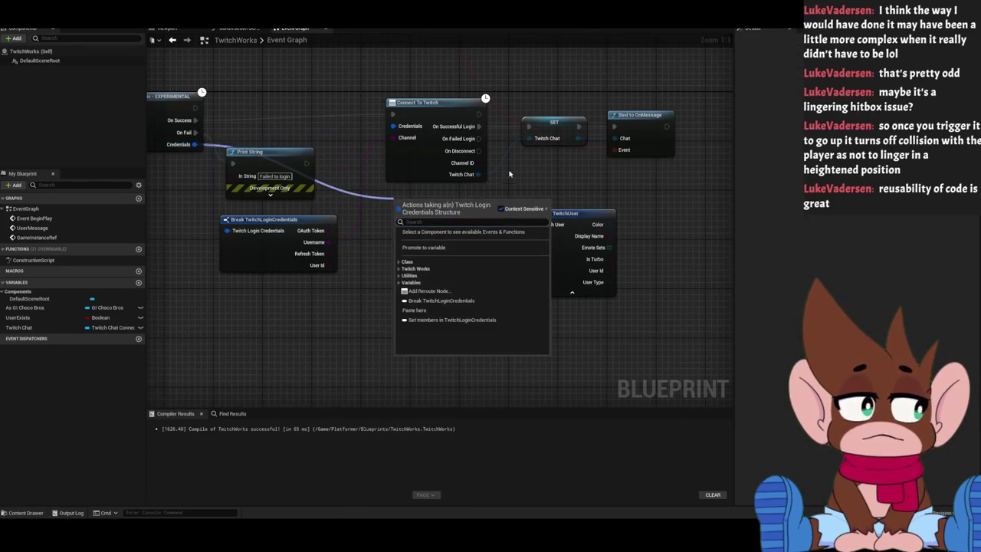
key(Escape)
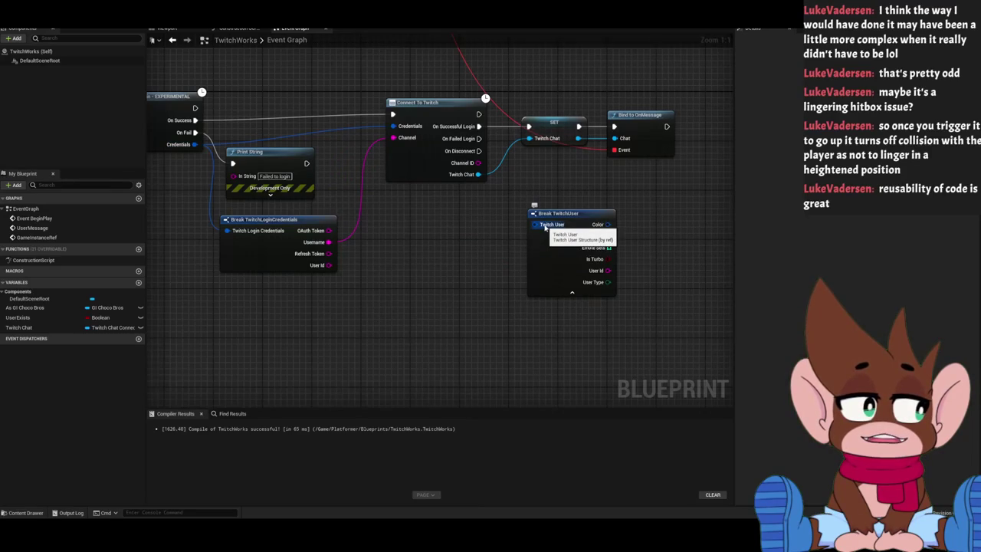
Review the Perform Local Twitch Login and Break TwitchLoginCredentials nodes, then drag a wire from Twitch Chat.
drag(544, 227, 480, 243)
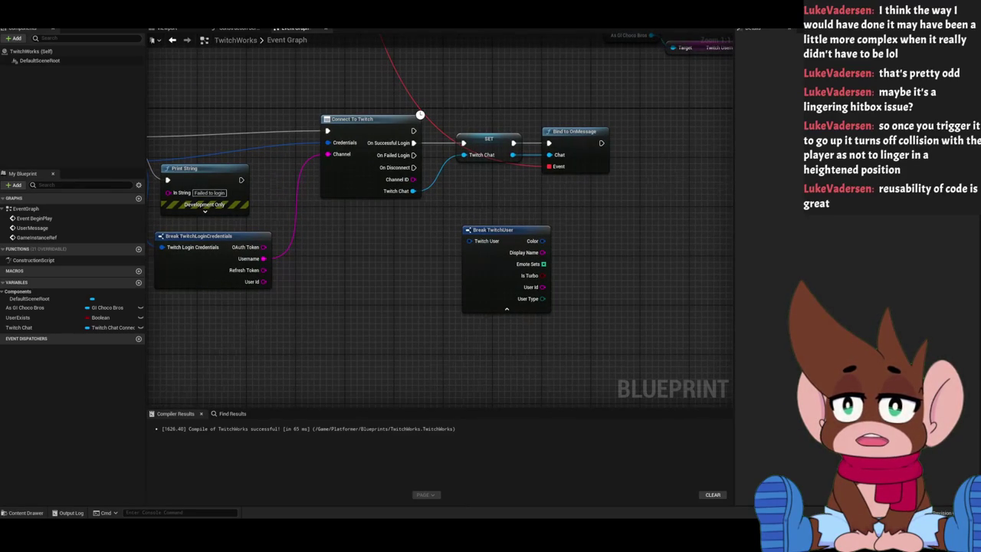
drag(314, 291, 506, 280)
click(245, 145)
click(370, 265)
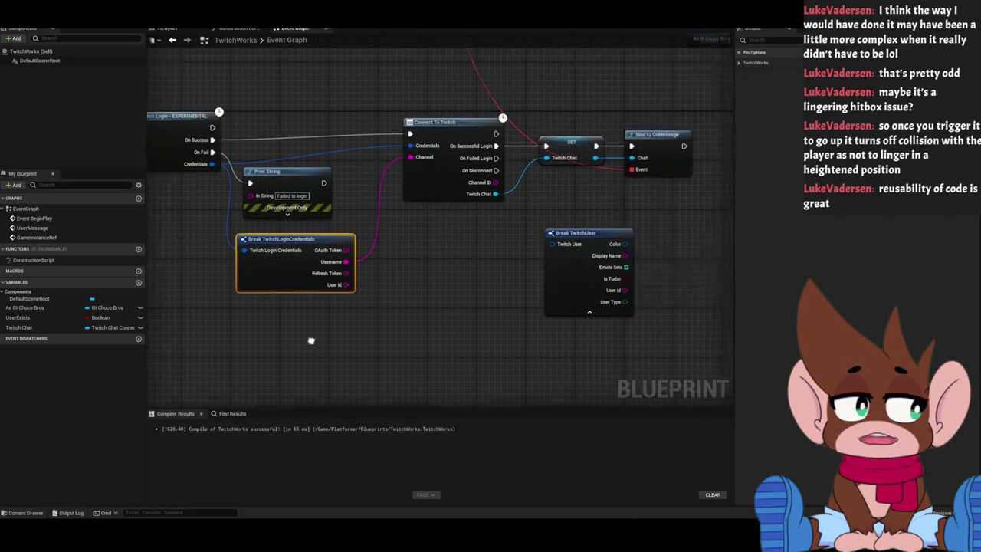
drag(361, 265, 280, 275)
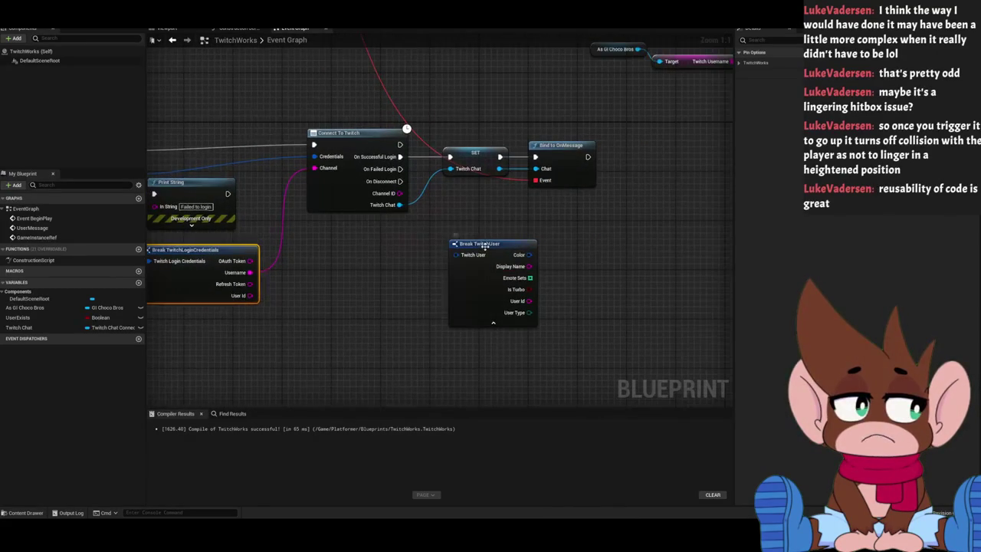
click(424, 142)
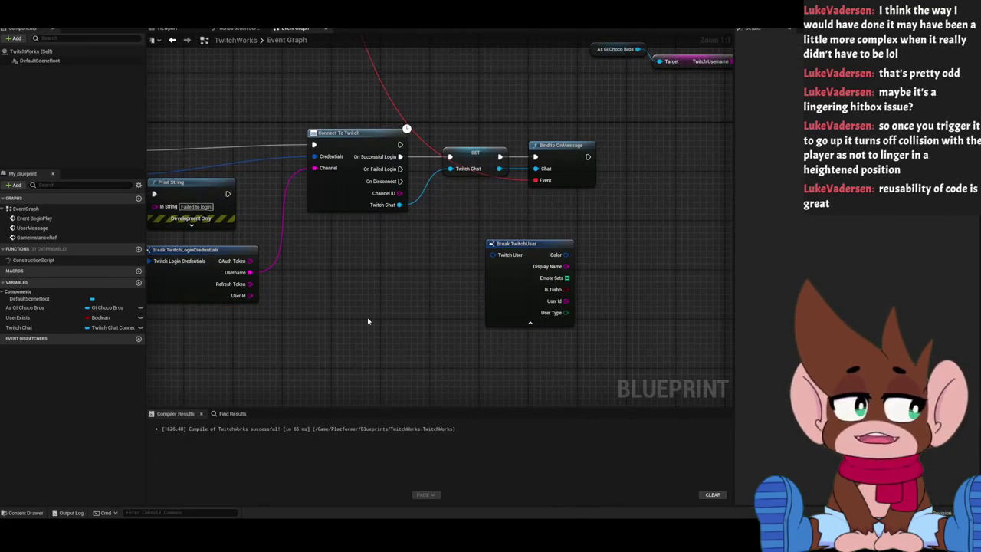
drag(368, 322, 260, 326)
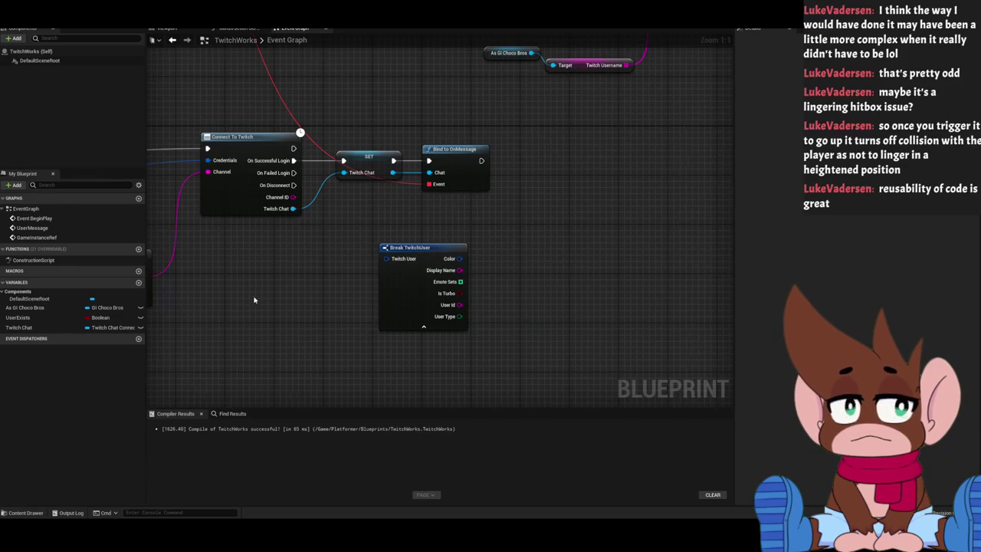
mouse_move(388, 172)
mouse_down()
mouse_move(452, 184)
mouse_move(423, 222)
mouse_up()
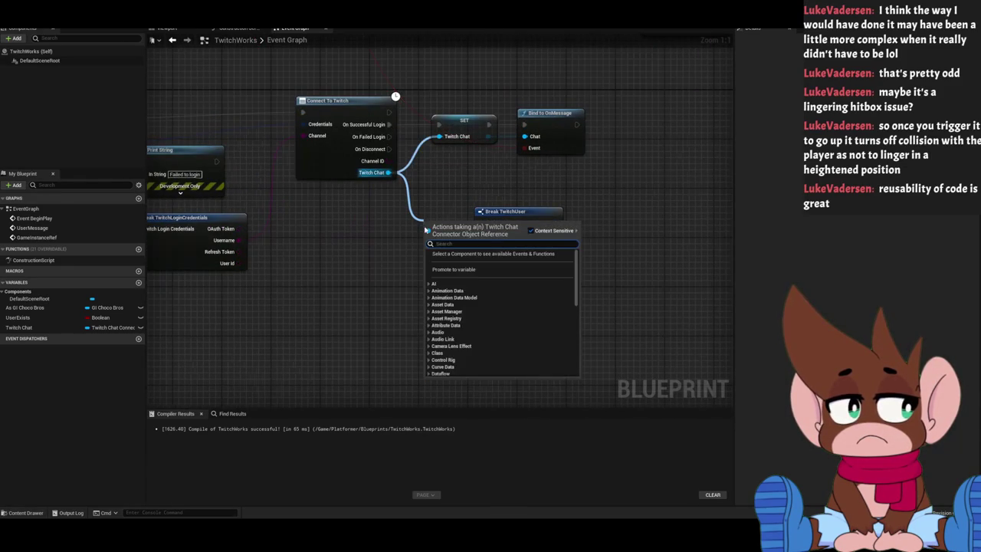
Add a Connect To Twitch node from the Twitch Works actions wired to Twitch Chat, then delete it.
scroll(536, 329, down, 10)
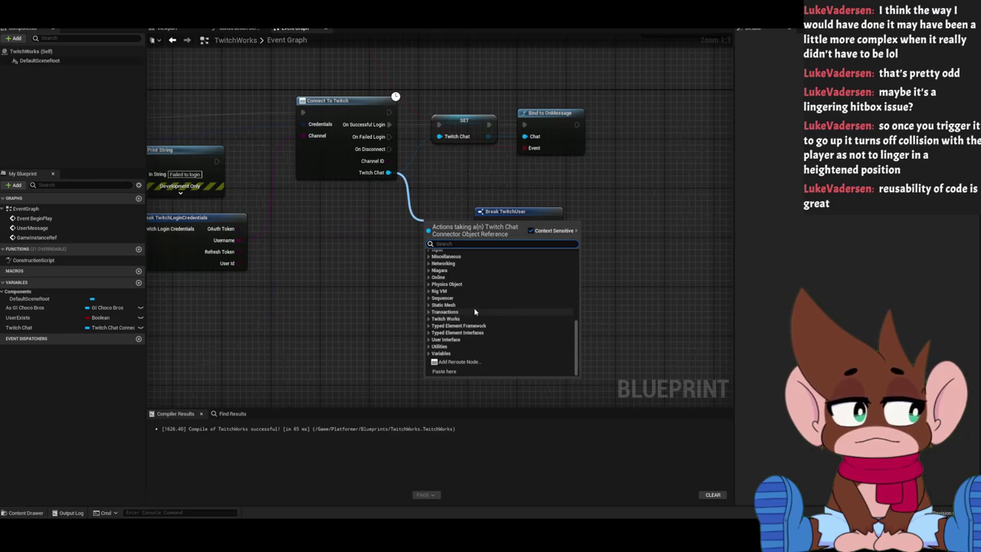
click(430, 319)
scroll(493, 341, down, 3)
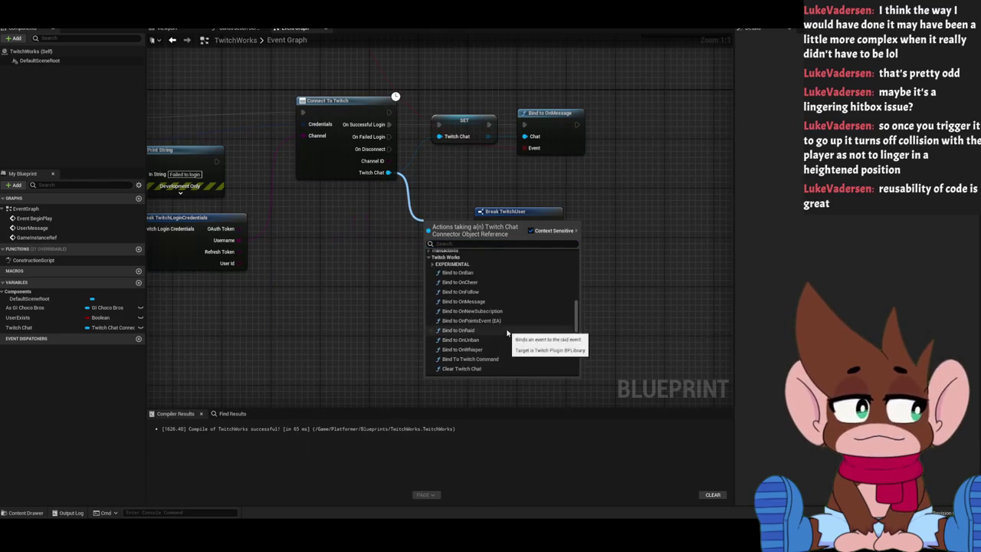
scroll(507, 338, down, 2)
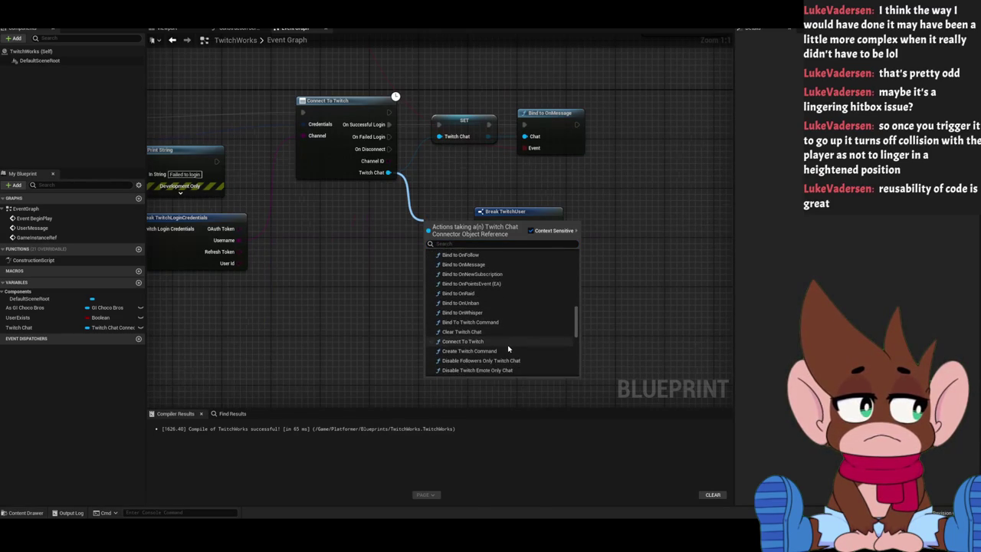
scroll(508, 349, down, 1)
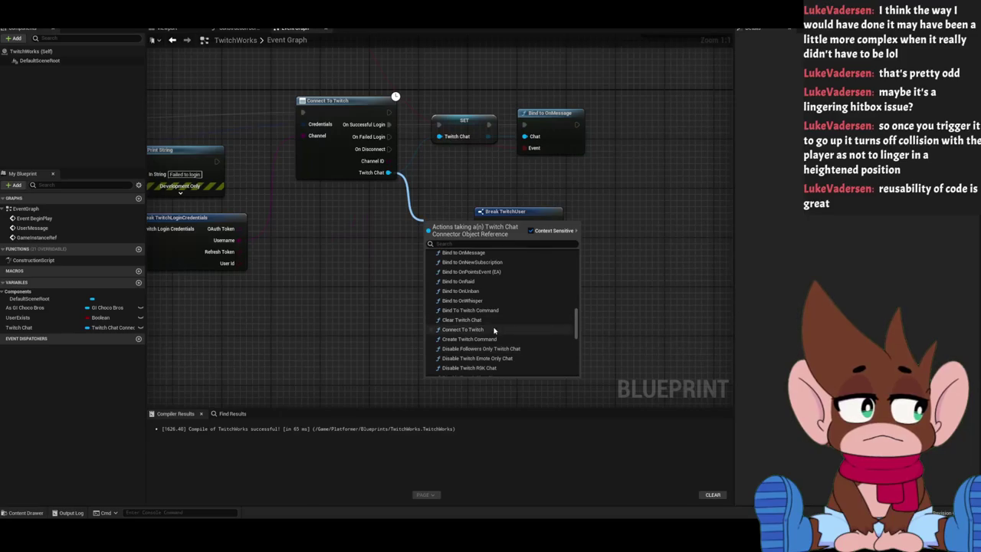
click(476, 330)
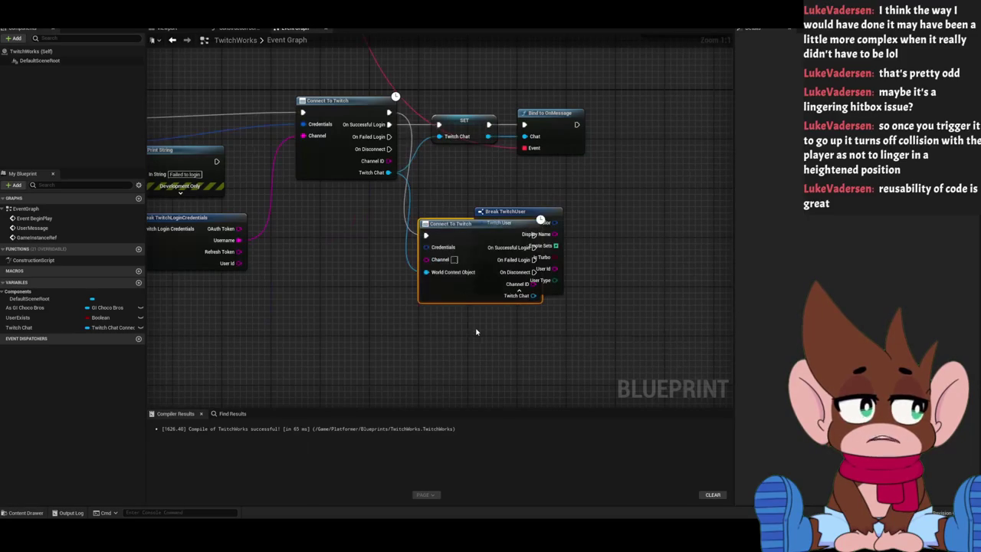
mouse_move(459, 230)
mouse_down()
mouse_move(431, 279)
mouse_move(344, 345)
mouse_up()
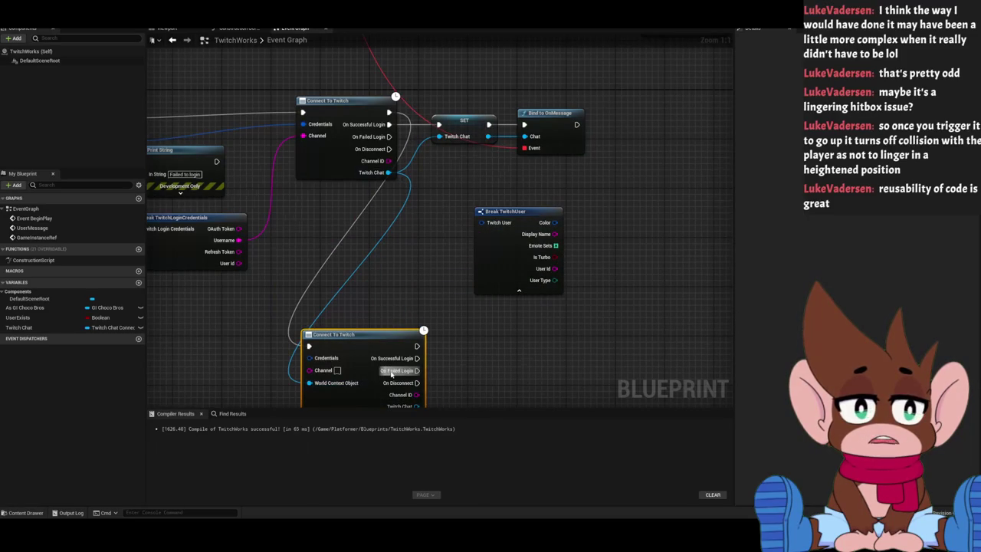
key(Delete)
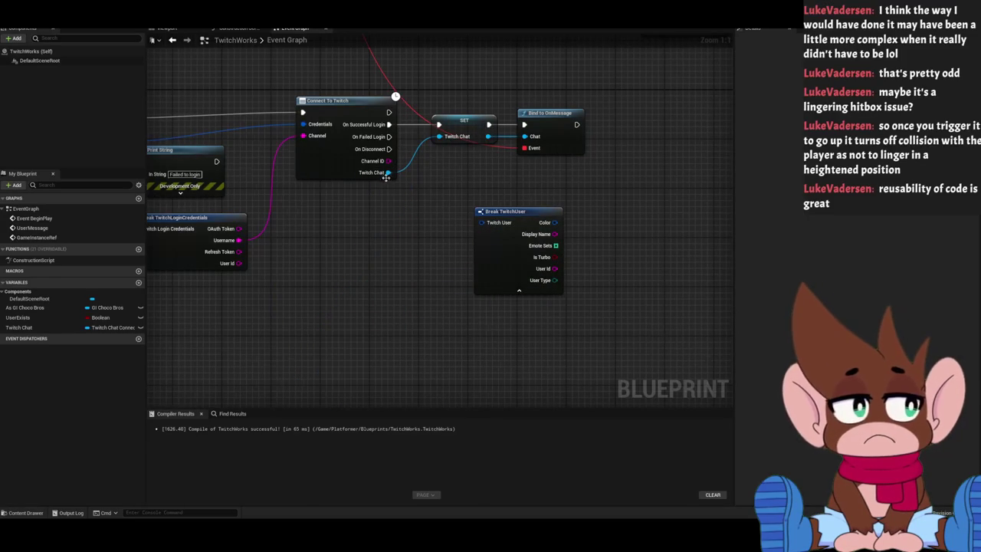
right_click(368, 257)
scroll(406, 353, down, 10)
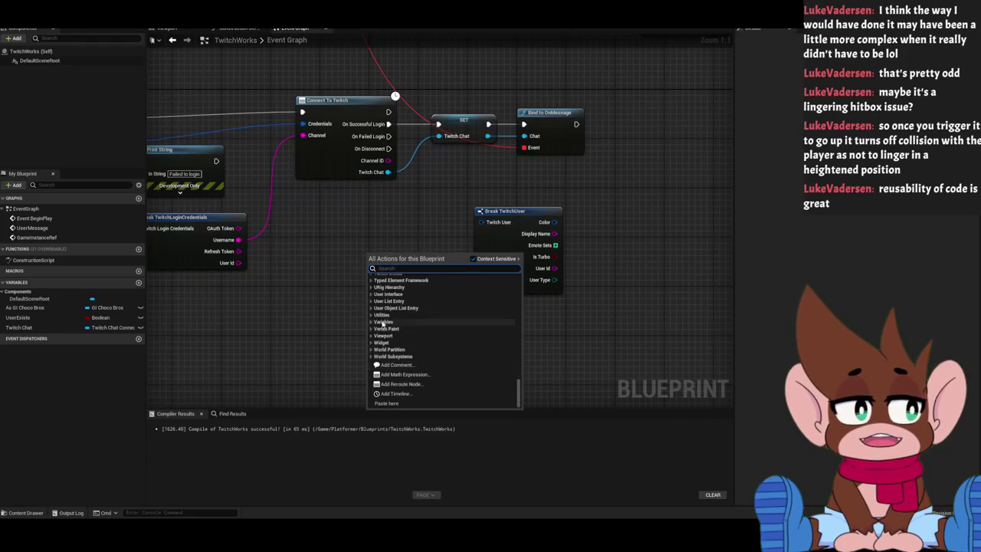
scroll(376, 310, down, 2)
click(374, 298)
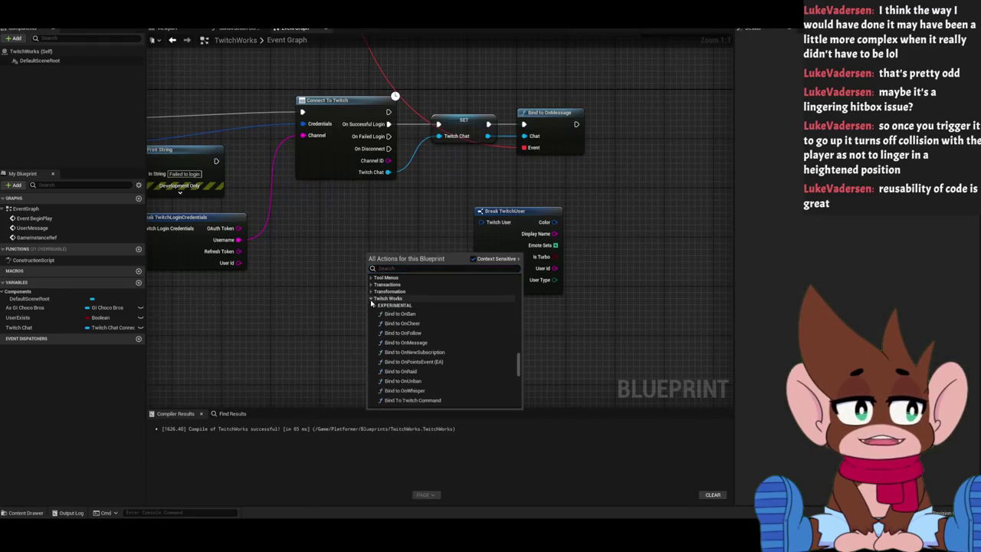
click(481, 222)
right_click(482, 223)
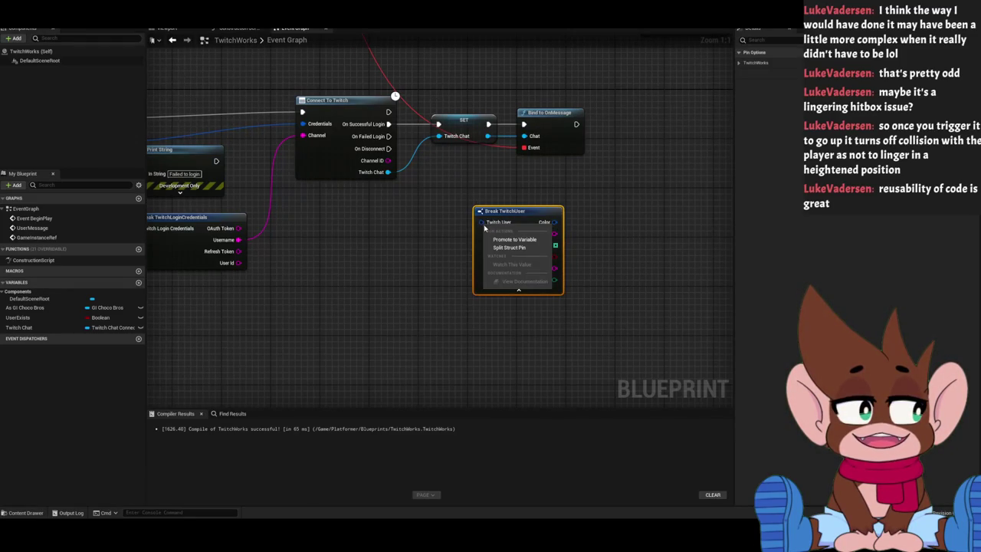
click(509, 246)
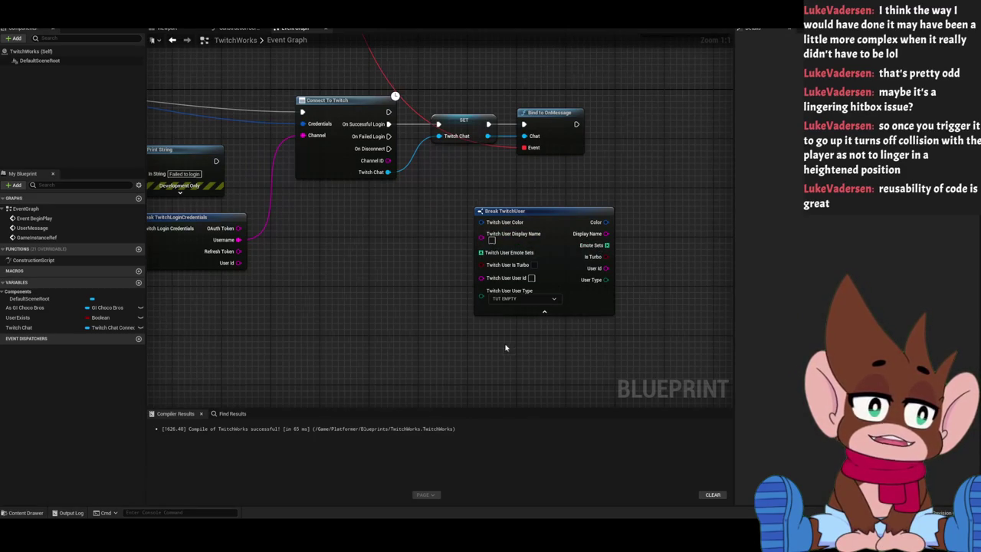
click(503, 300)
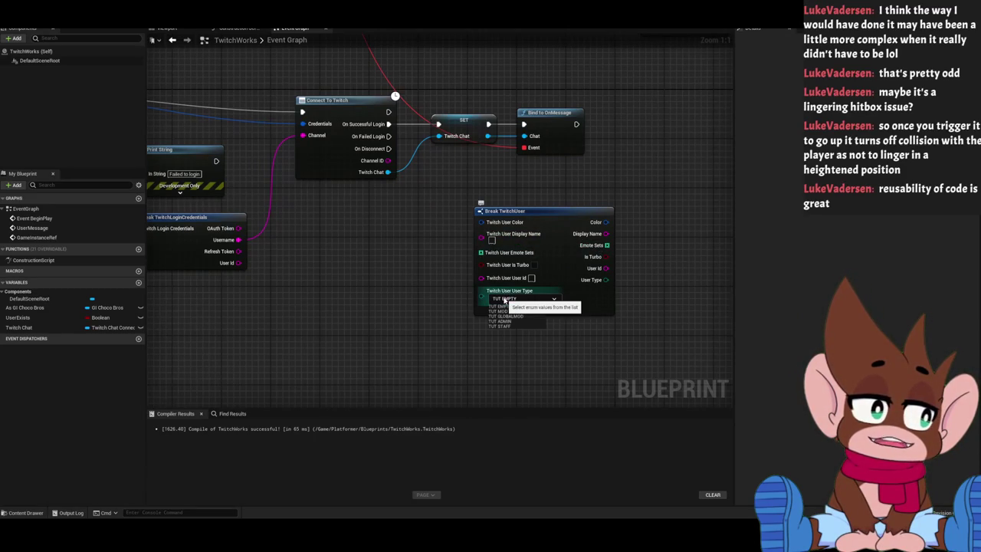
click(403, 328)
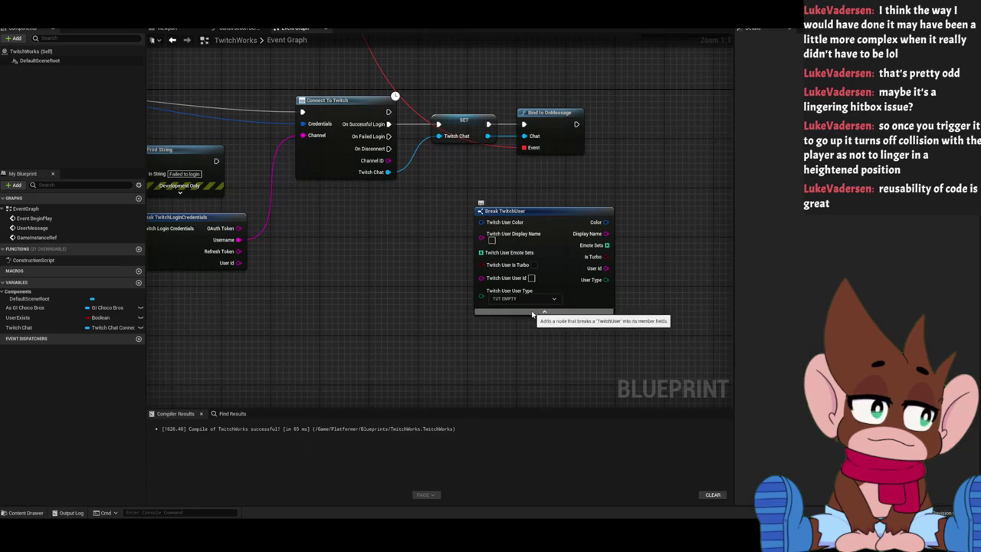
right_click(479, 222)
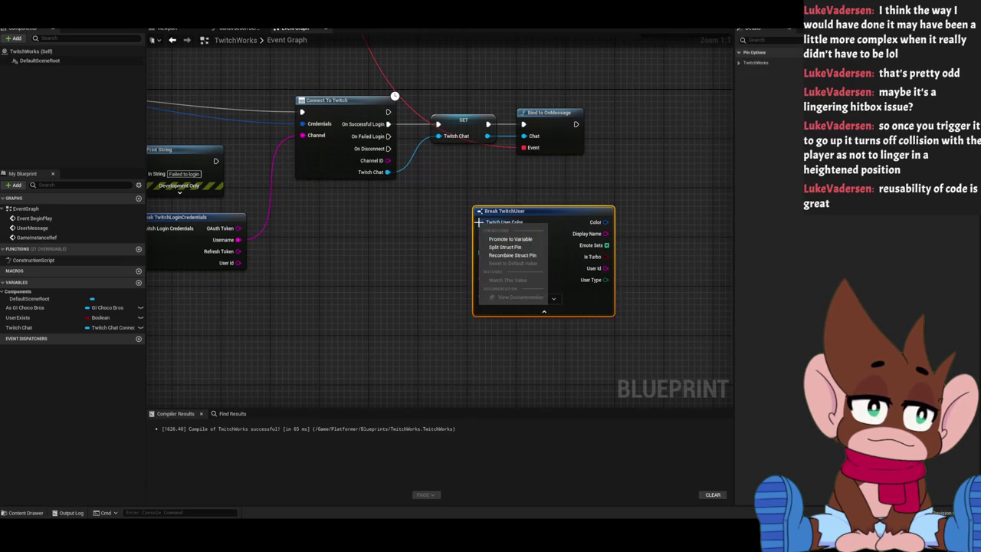
click(502, 259)
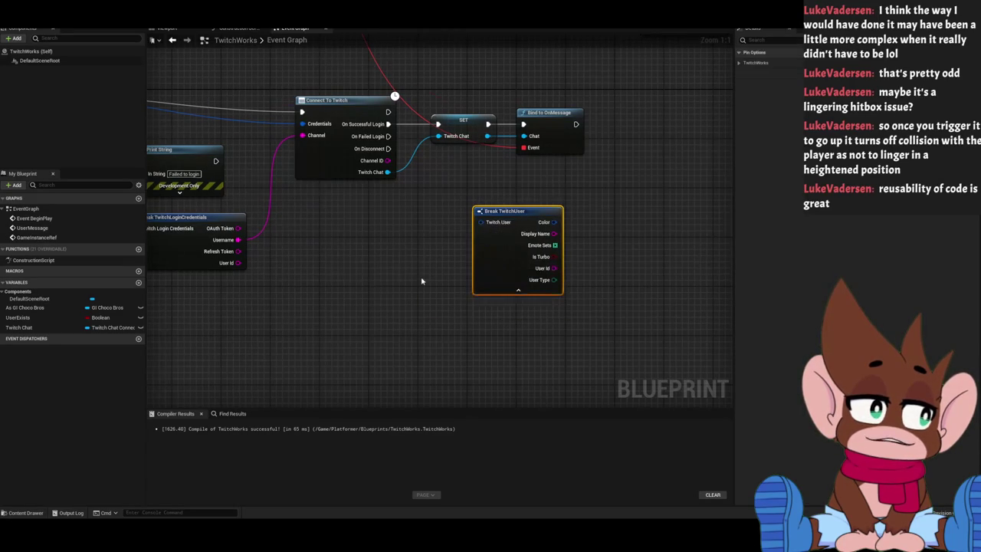
drag(439, 291, 475, 353)
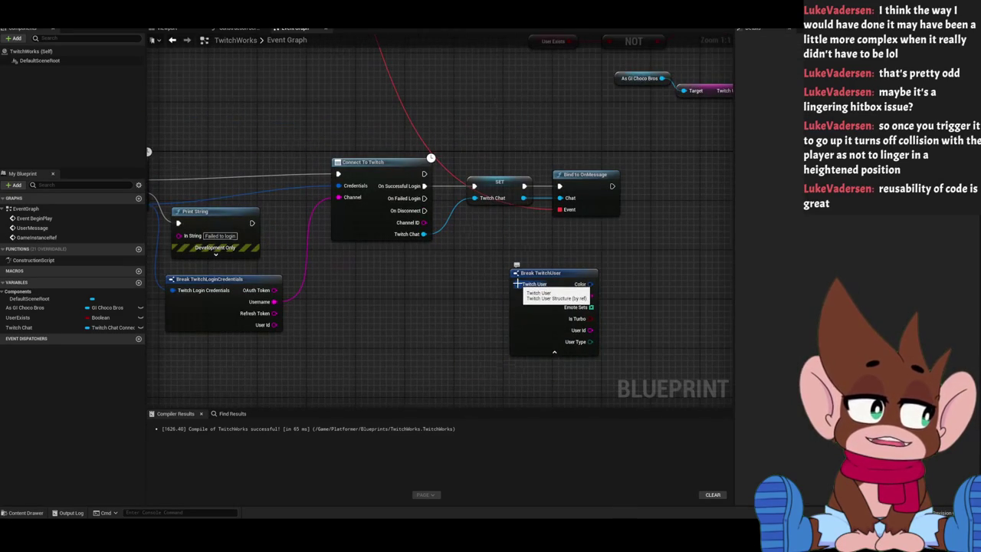
Create a Make TwitchUser node from Channel ID and wire its Twitch User output into Break TwitchUser.
click(365, 230)
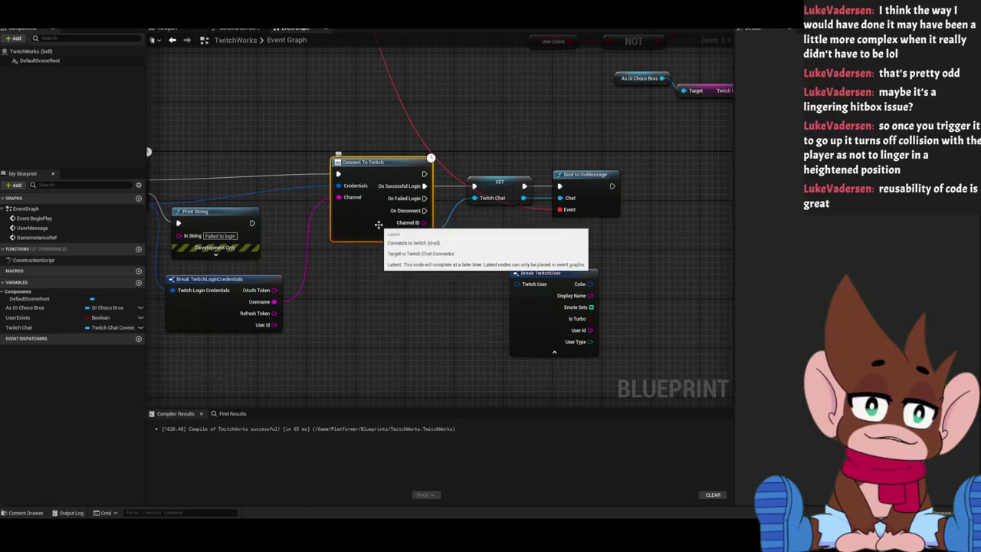
drag(470, 293, 388, 279)
drag(465, 259, 536, 252)
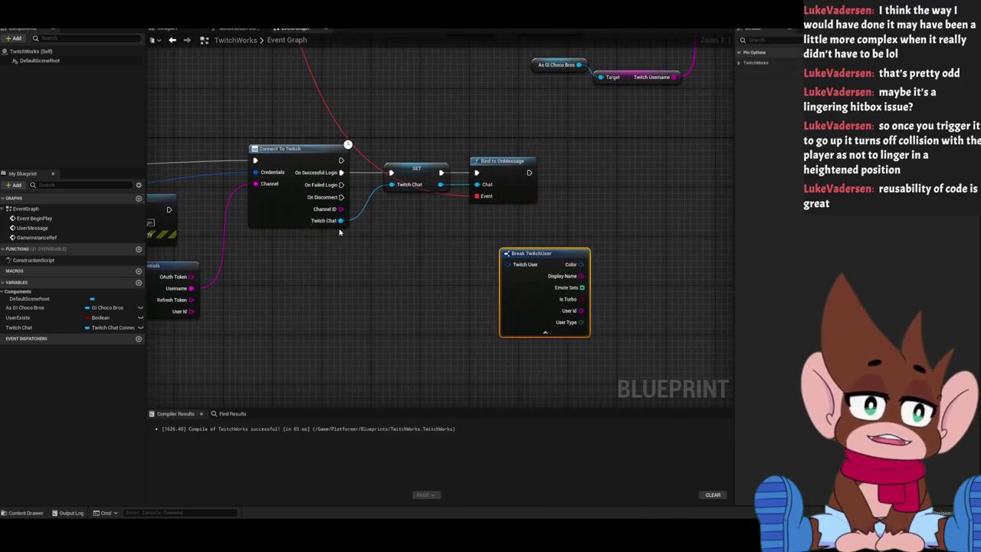
drag(341, 209, 372, 271)
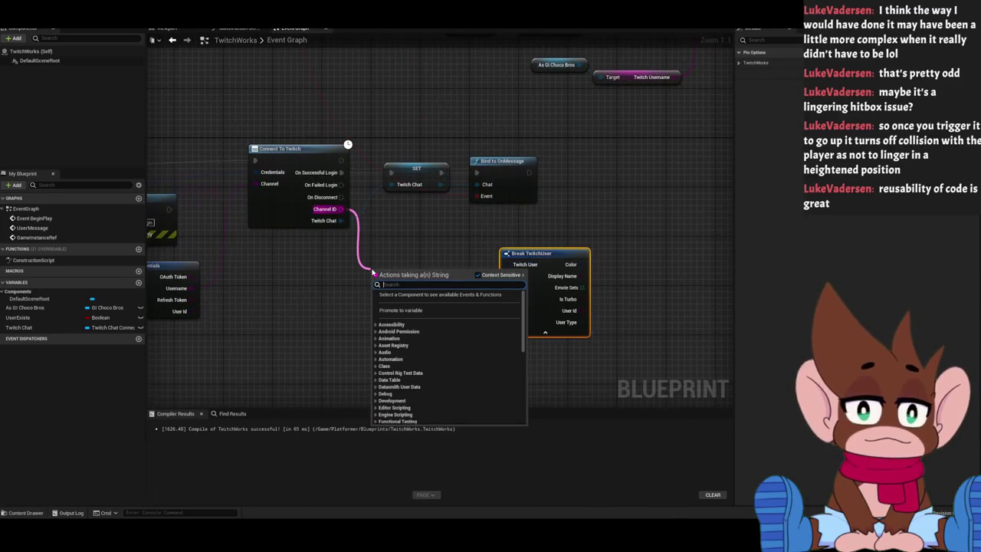
text(twitch)
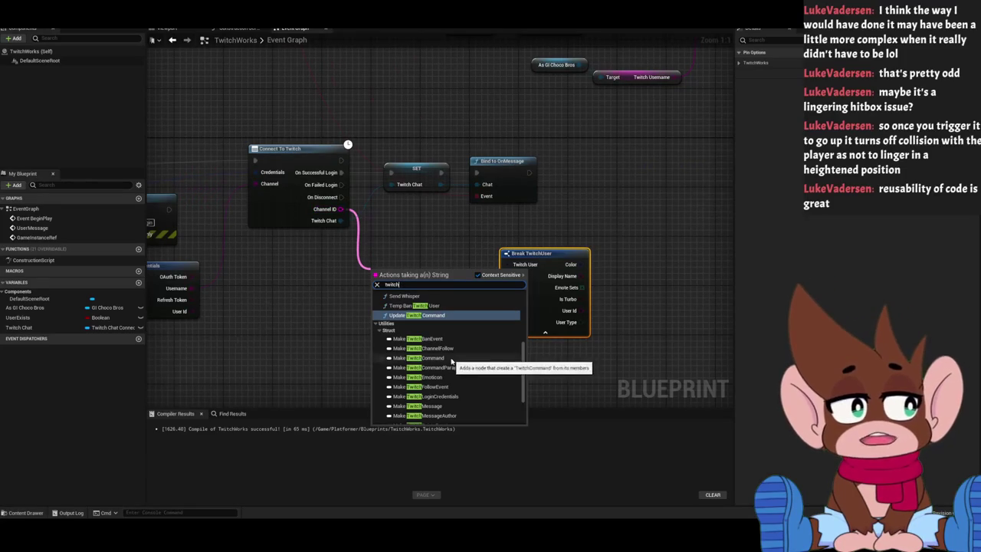
scroll(450, 360, down, 3)
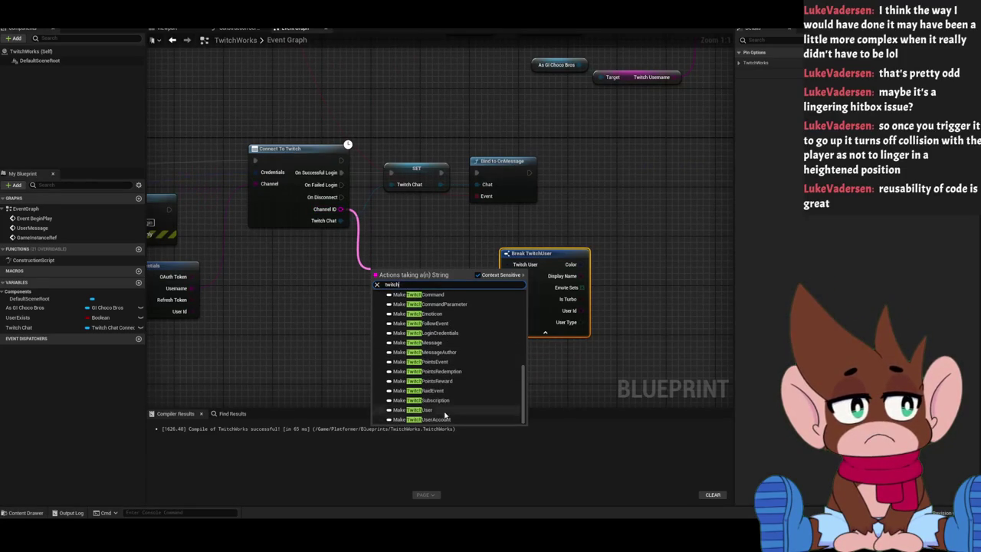
click(444, 415)
mouse_move(448, 283)
mouse_down()
mouse_move(502, 306)
mouse_move(521, 279)
mouse_move(508, 265)
mouse_up()
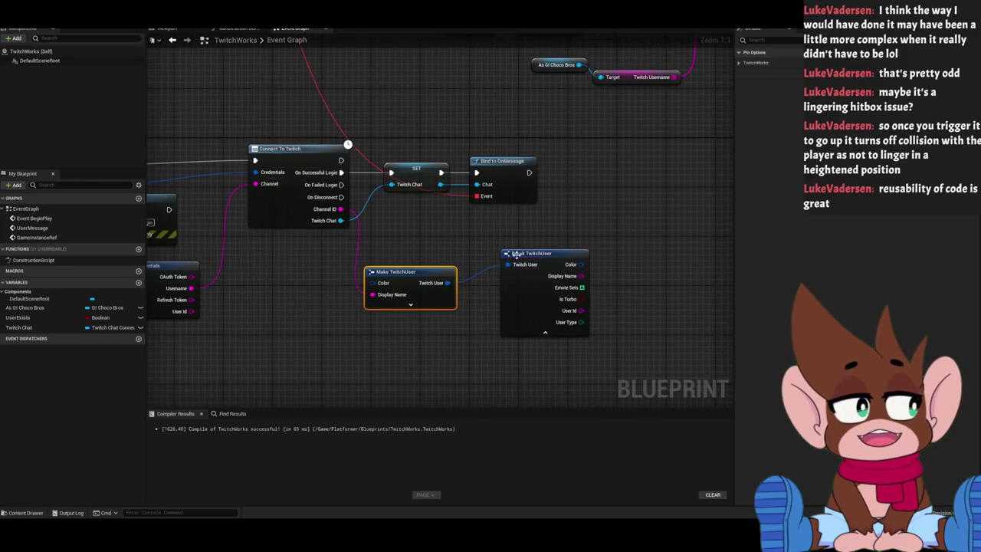
click(408, 305)
click(437, 367)
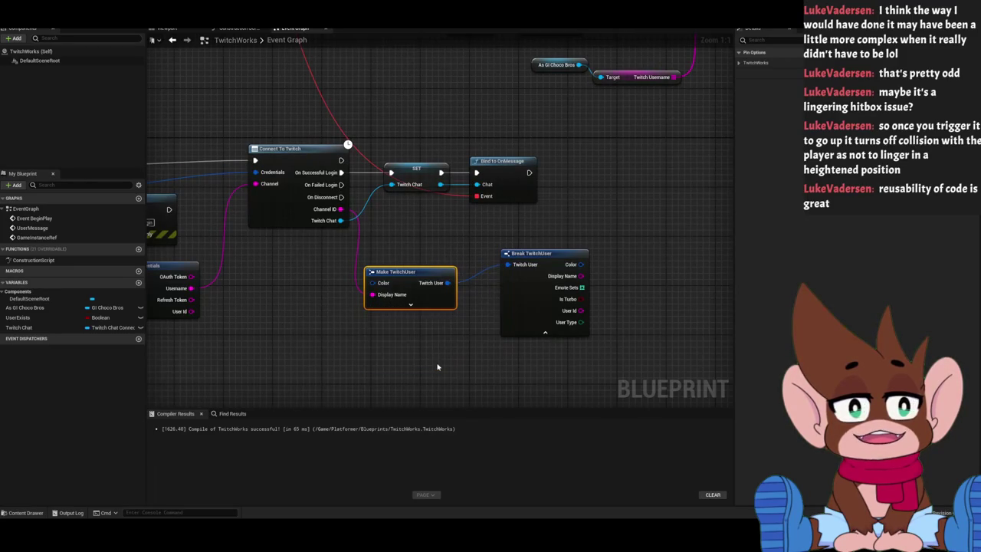
mouse_move(529, 257)
mouse_down()
mouse_move(495, 276)
mouse_move(443, 253)
mouse_up()
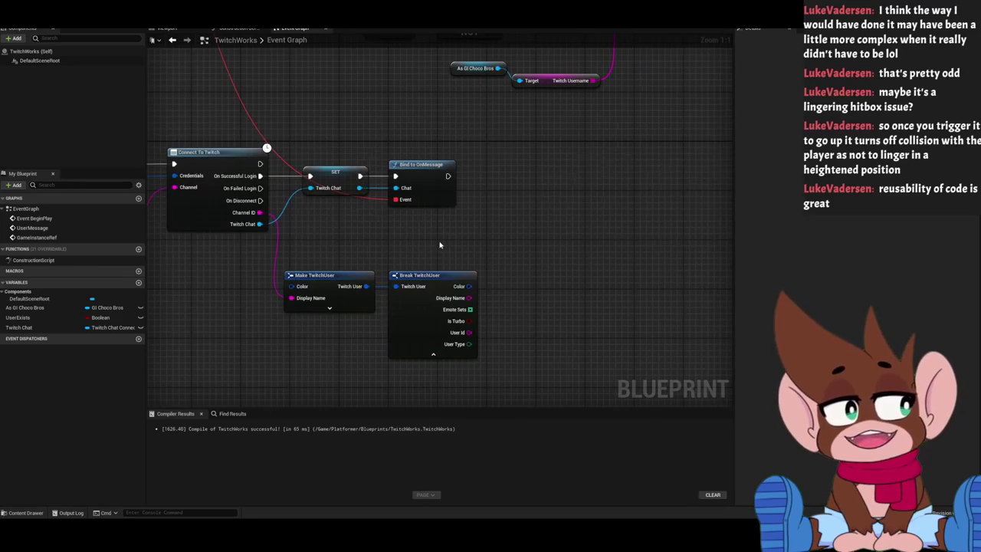
drag(320, 254, 429, 281)
Add a For Each Loop after Bind to OnMessage and wire Break TwitchUser's Emote Sets into its Array.
mouse_move(468, 242)
mouse_down()
mouse_move(378, 241)
mouse_move(367, 262)
mouse_up()
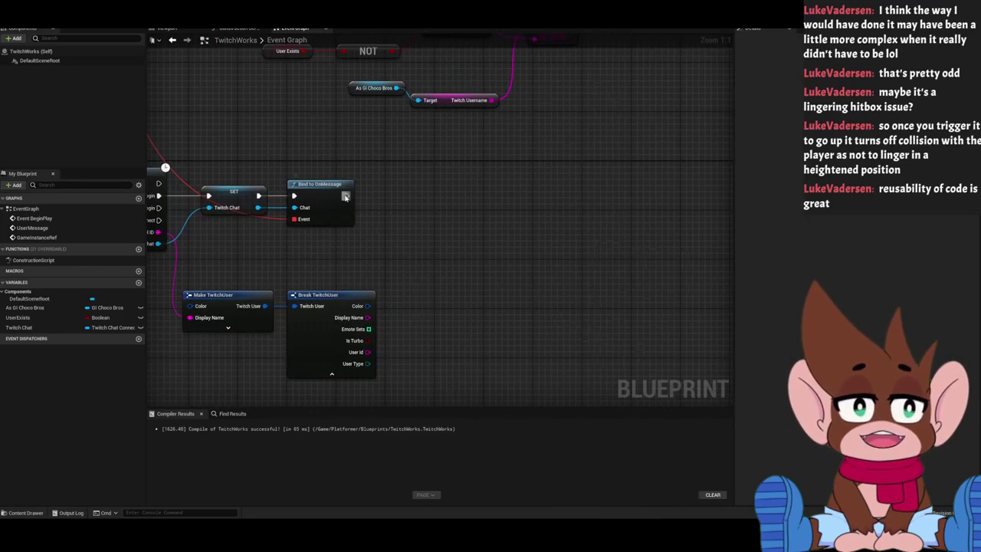
drag(344, 195, 453, 206)
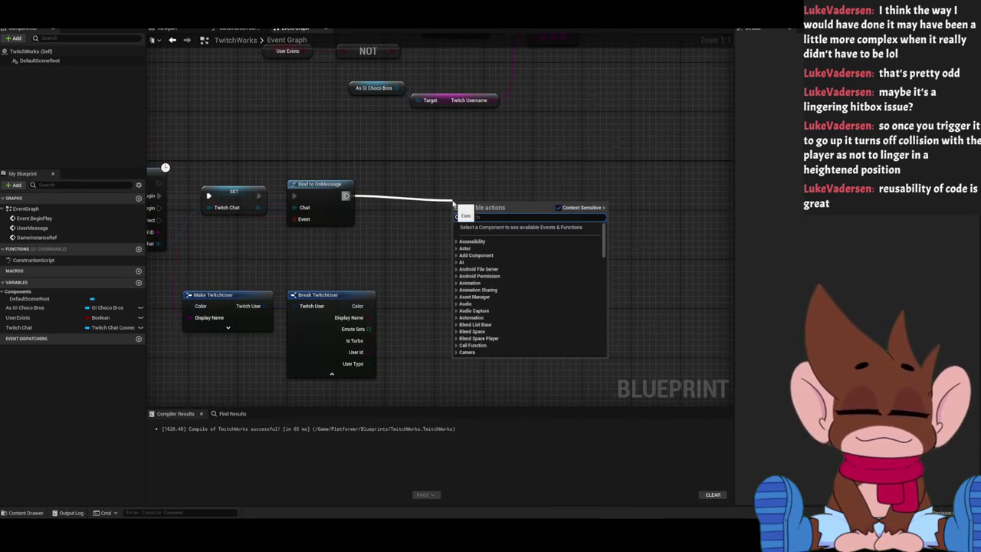
text(for each)
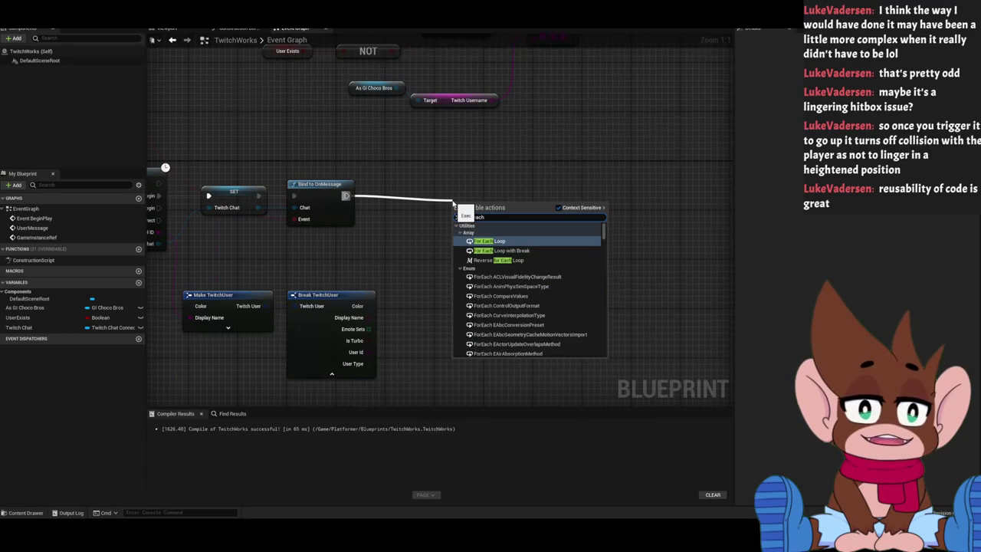
key(Return)
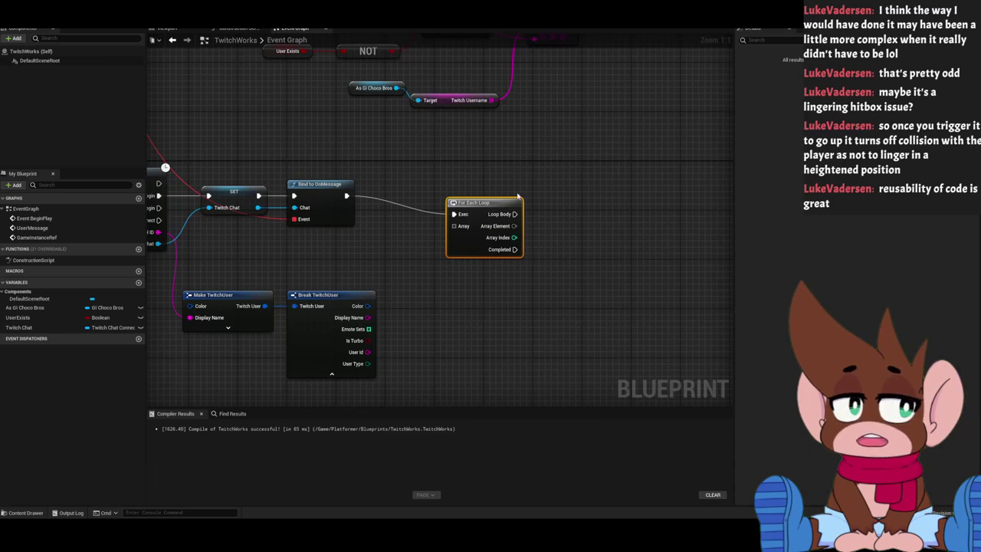
drag(483, 202, 464, 184)
drag(365, 335, 437, 207)
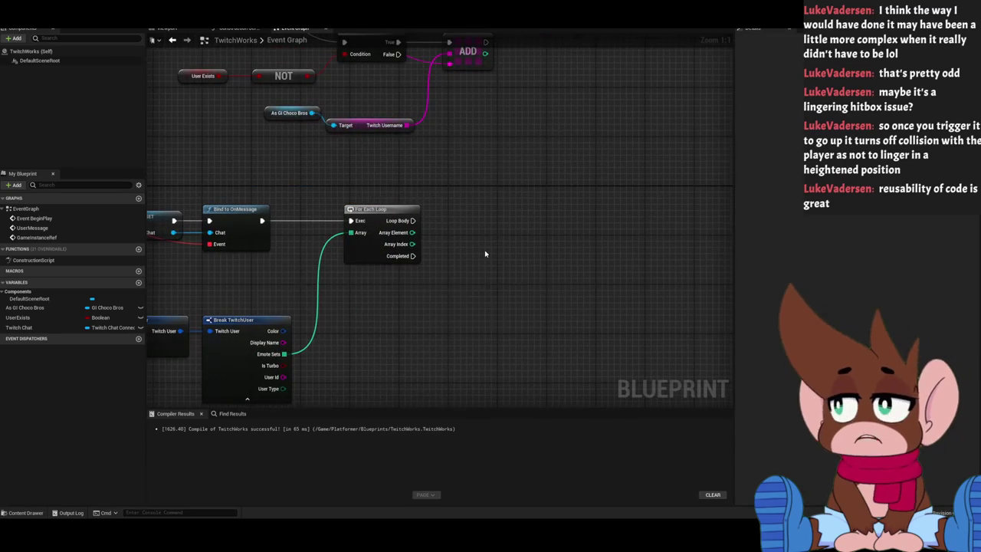
Add a Get Twitch Emote Set node on the loop's Loop Body output.
drag(412, 221, 451, 223)
text(get e)
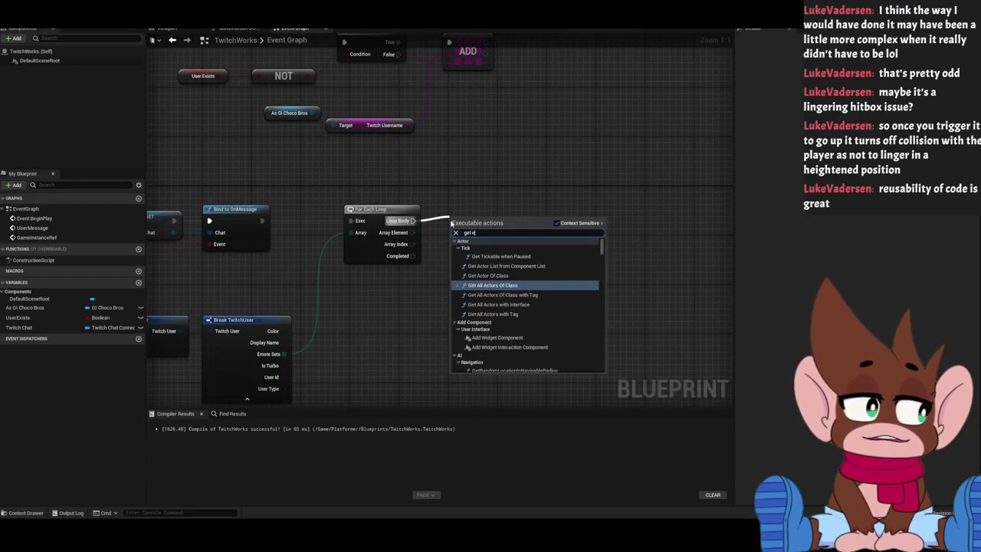
text(mote)
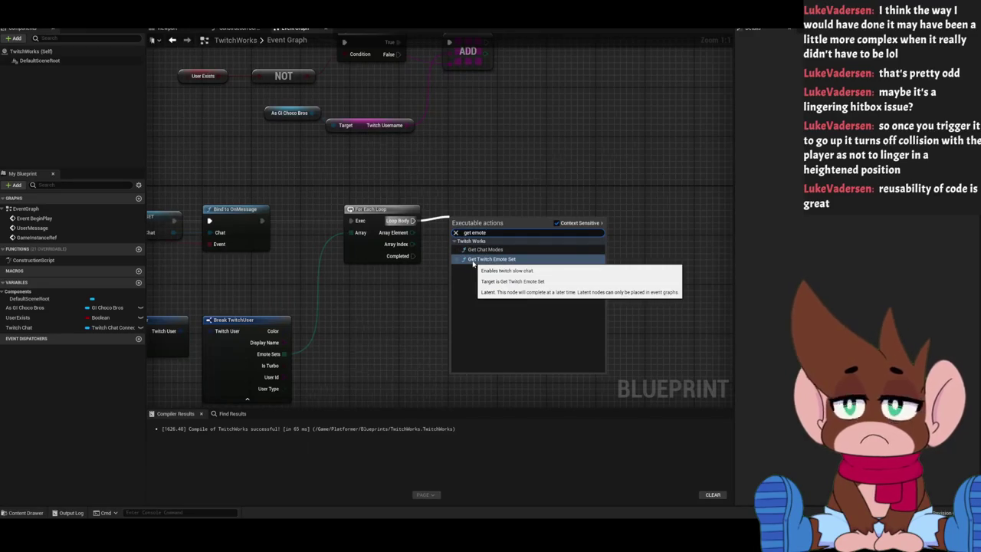
click(473, 262)
drag(453, 165, 395, 143)
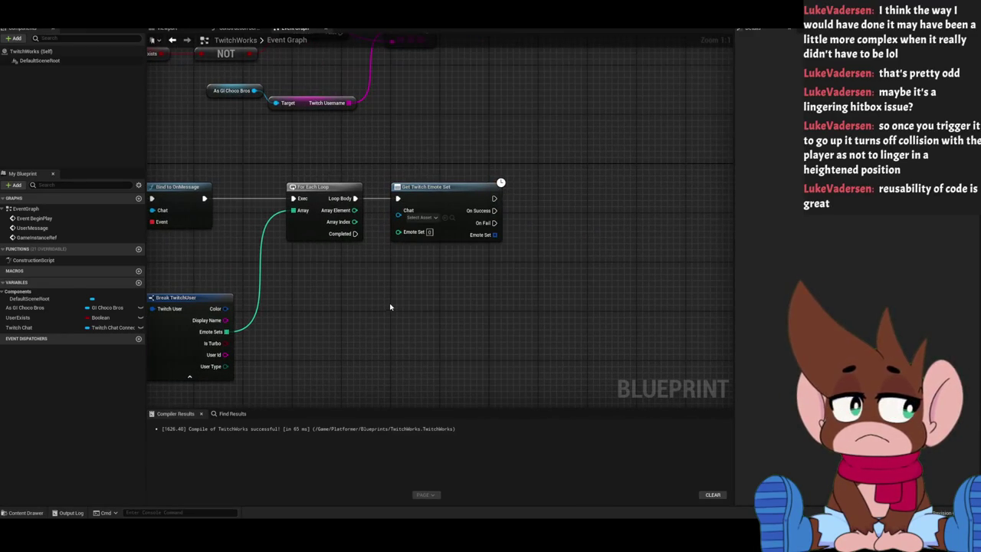
click(420, 217)
click(306, 344)
drag(235, 334, 349, 331)
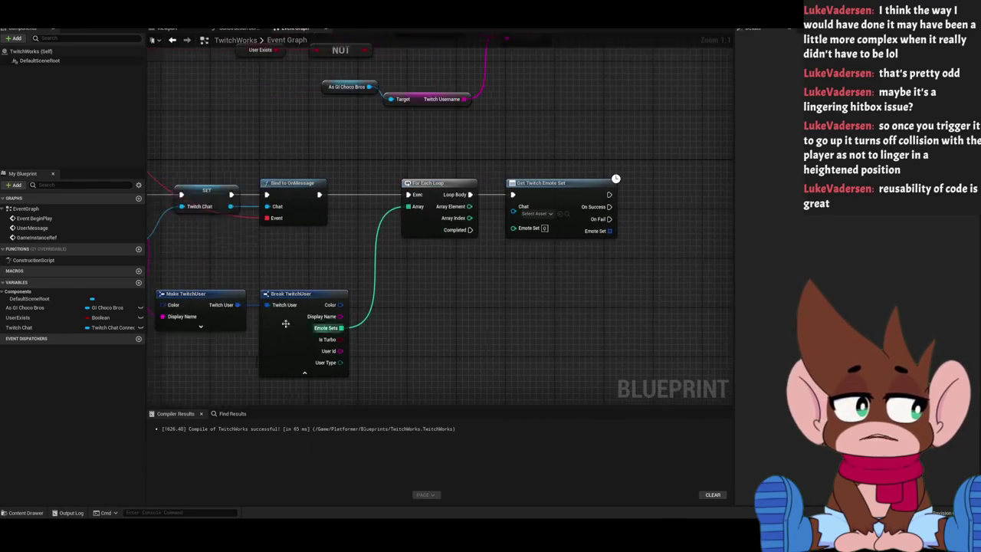
Feed a Twitch Chat getter into Chat and the loop's Array Element into Emote Set.
mouse_move(31, 327)
mouse_down()
mouse_move(452, 261)
mouse_move(513, 207)
mouse_up()
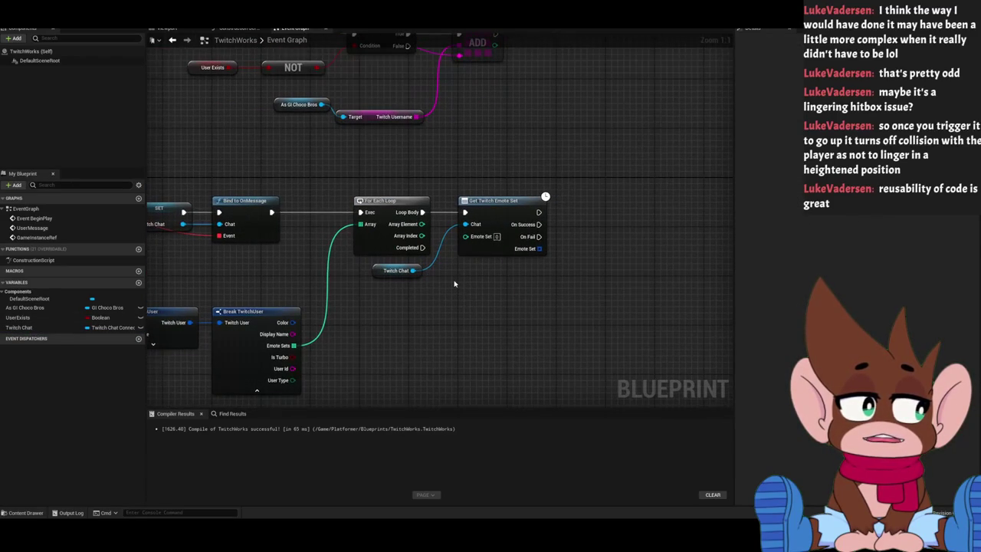
drag(454, 284, 439, 258)
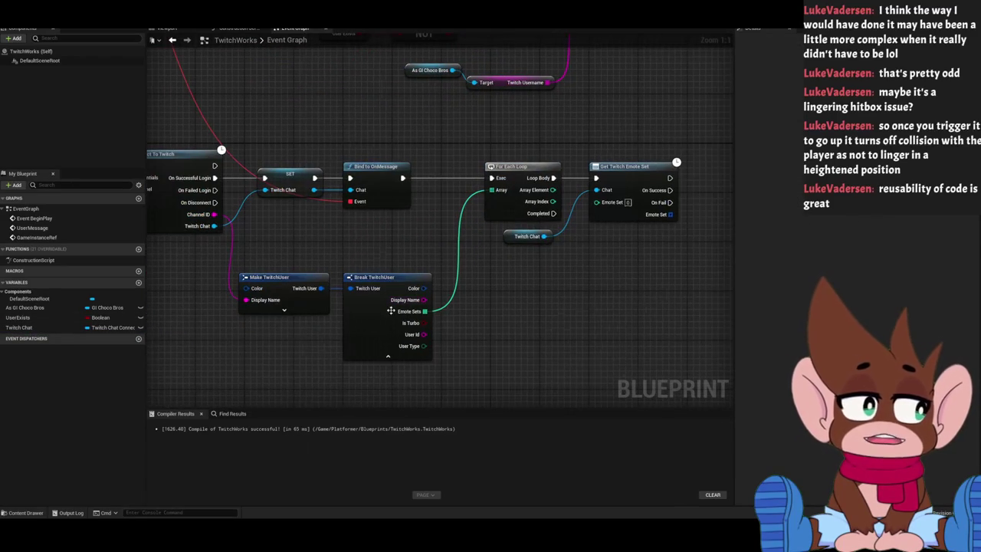
drag(526, 328, 388, 351)
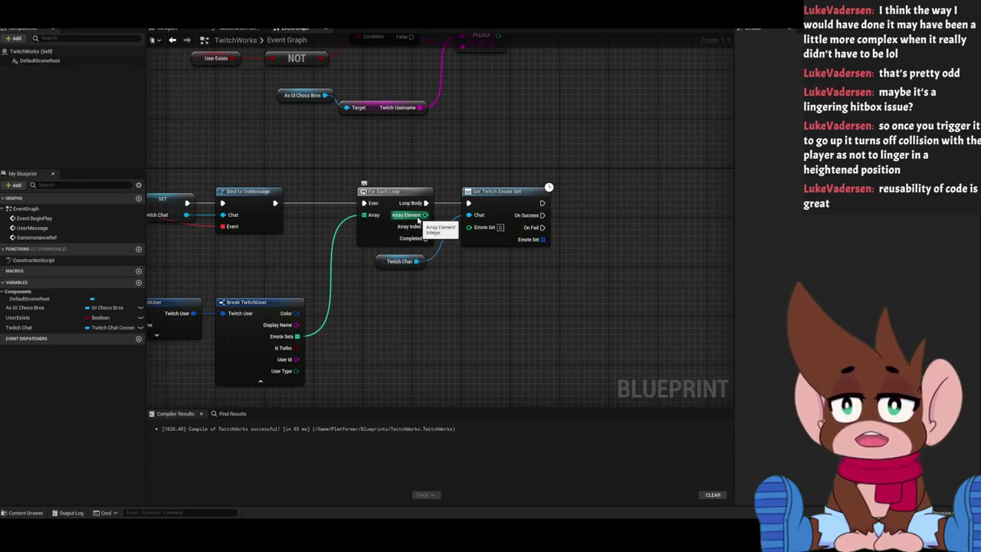
drag(424, 215, 468, 226)
drag(486, 277, 367, 277)
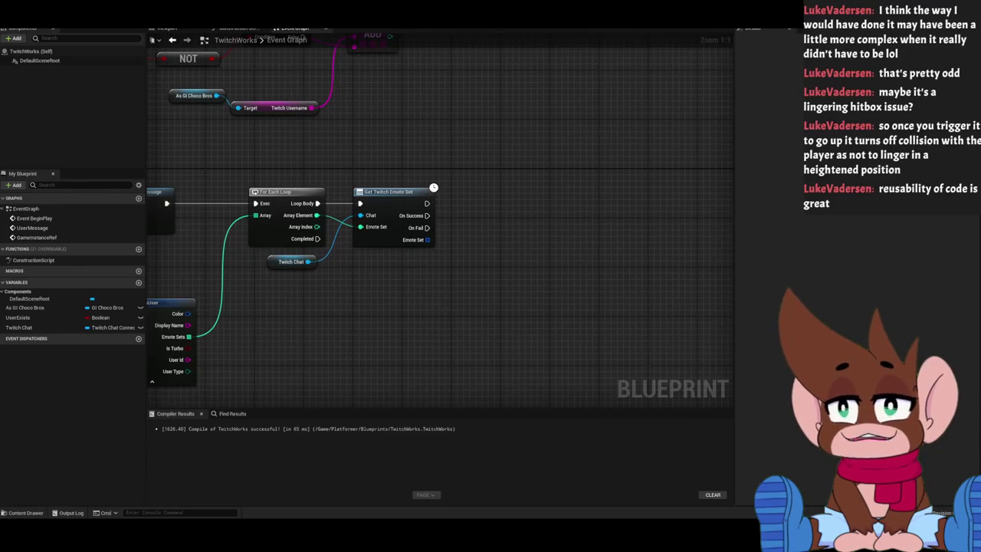
drag(351, 313, 519, 318)
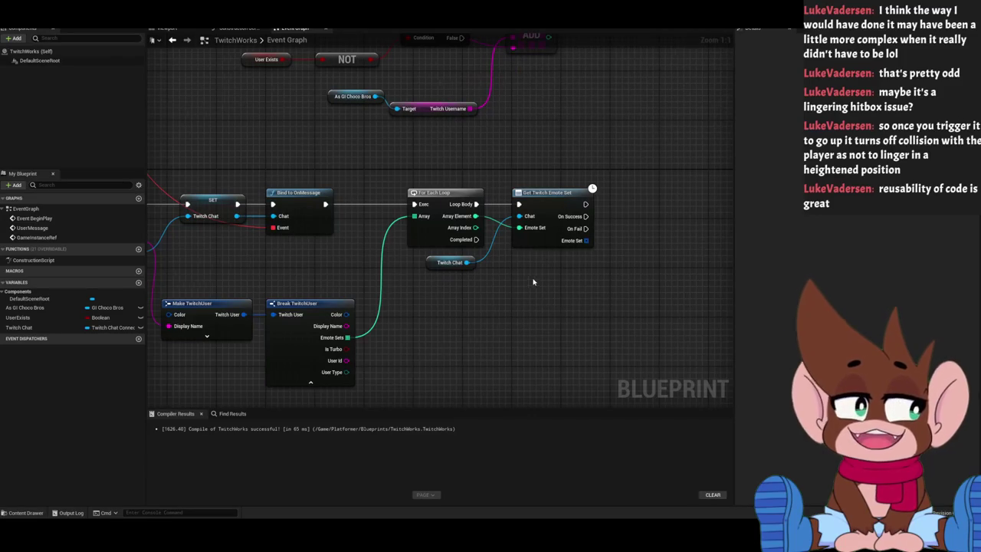
drag(529, 278, 396, 278)
drag(424, 218, 485, 227)
Add a For Each Loop after On Success fed by Emote Set, then delete it.
text(for each)
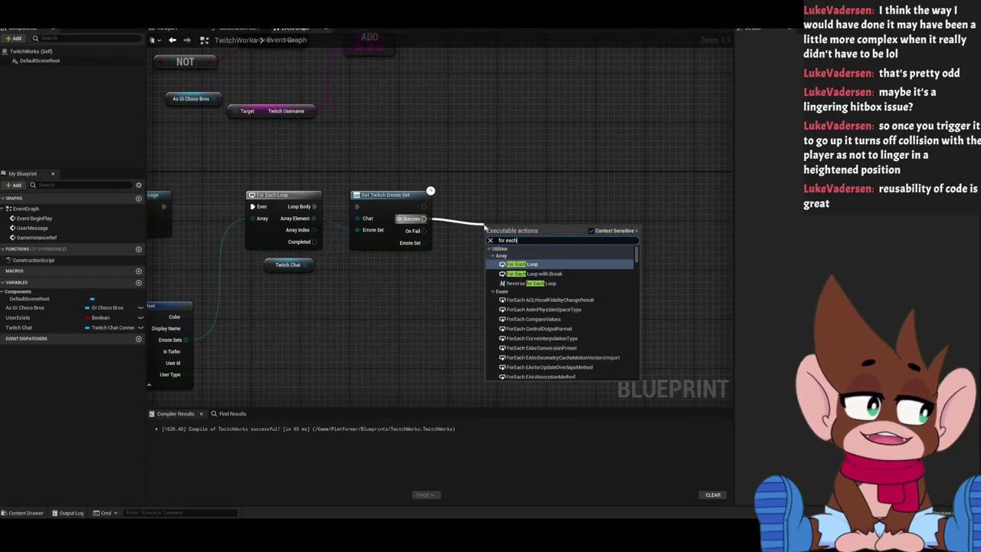
key(Return)
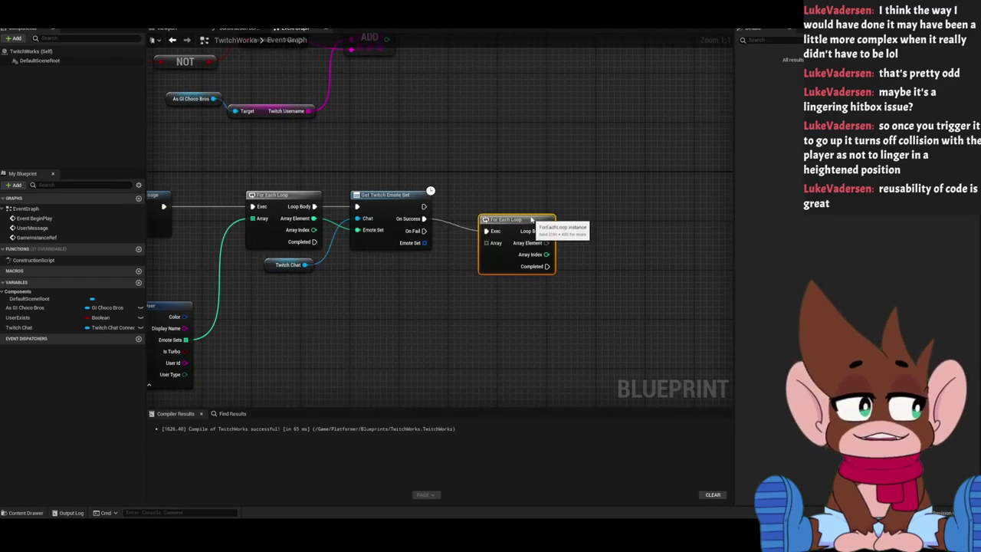
right_click(423, 243)
click(420, 251)
mouse_move(424, 242)
mouse_down()
mouse_move(487, 231)
mouse_move(430, 293)
mouse_up()
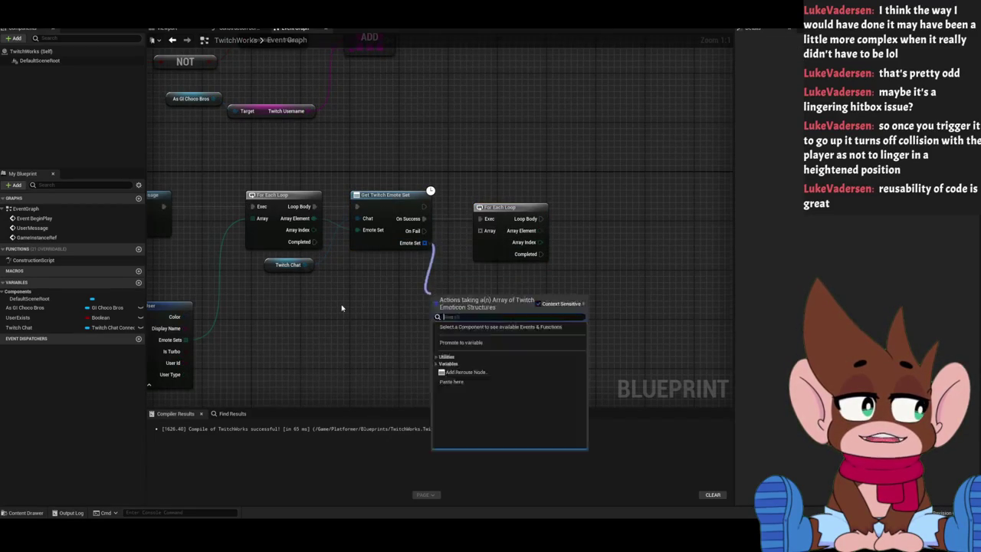
key(Escape)
click(522, 250)
key(Delete)
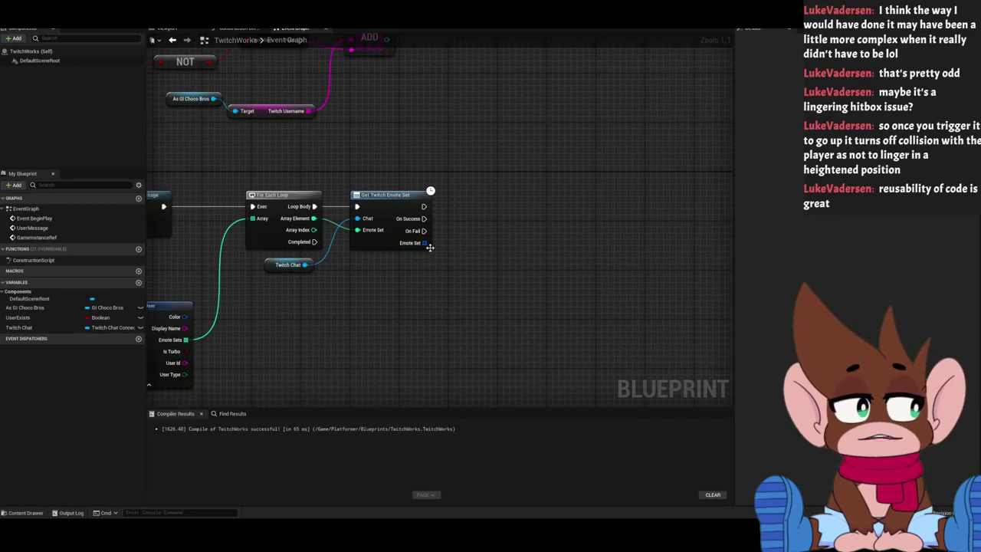
Promote the Emote Set output to a variable, then delete the SET node and variable.
right_click(423, 243)
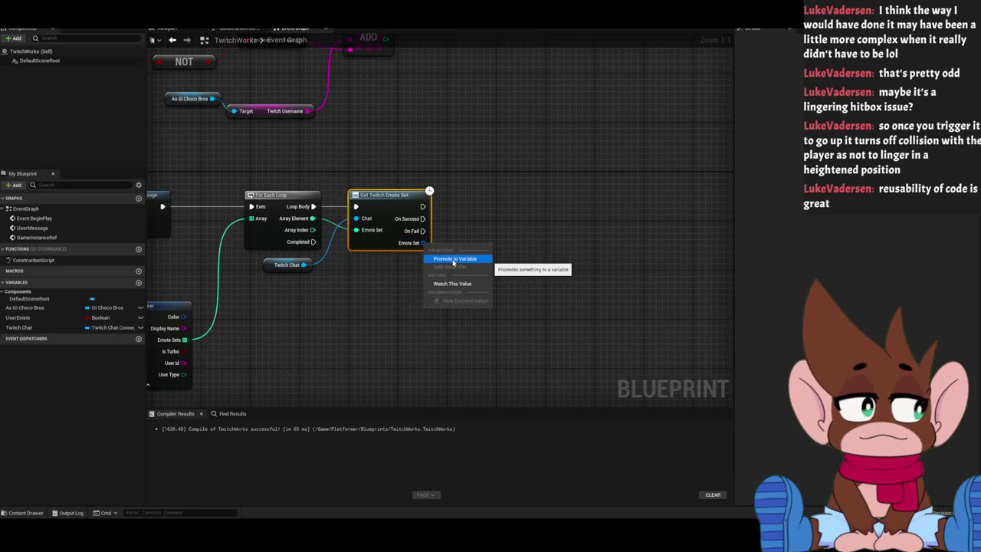
click(453, 259)
drag(521, 191, 463, 203)
key(Delete)
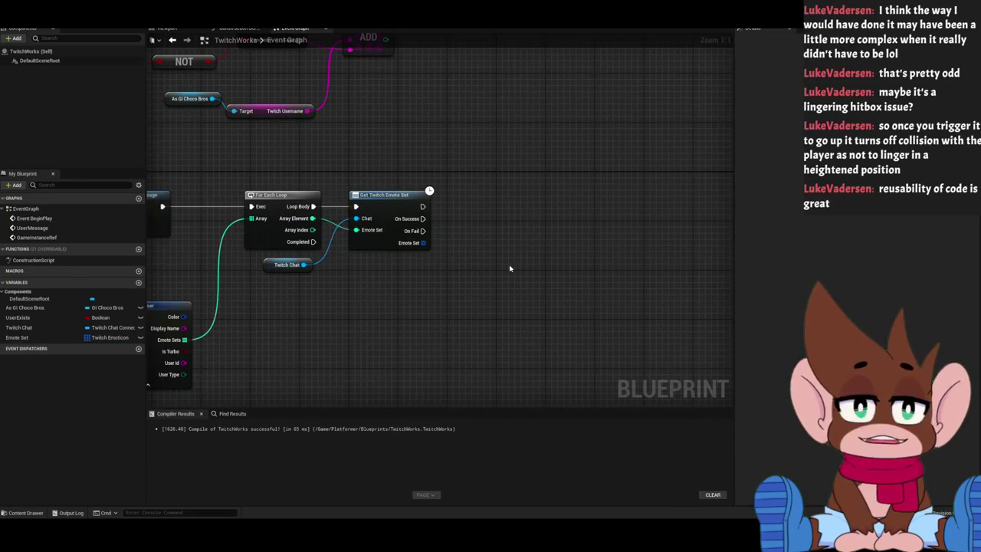
click(43, 338)
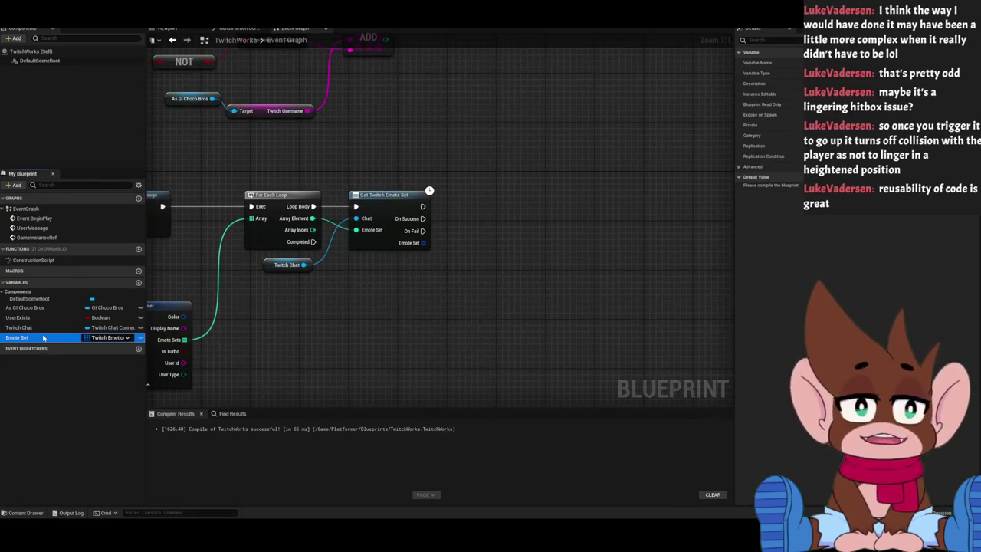
key(Delete)
Add a GET array node on Emote Set and split its output struct into Emote Set, Code and Id.
drag(422, 242, 443, 298)
text(get)
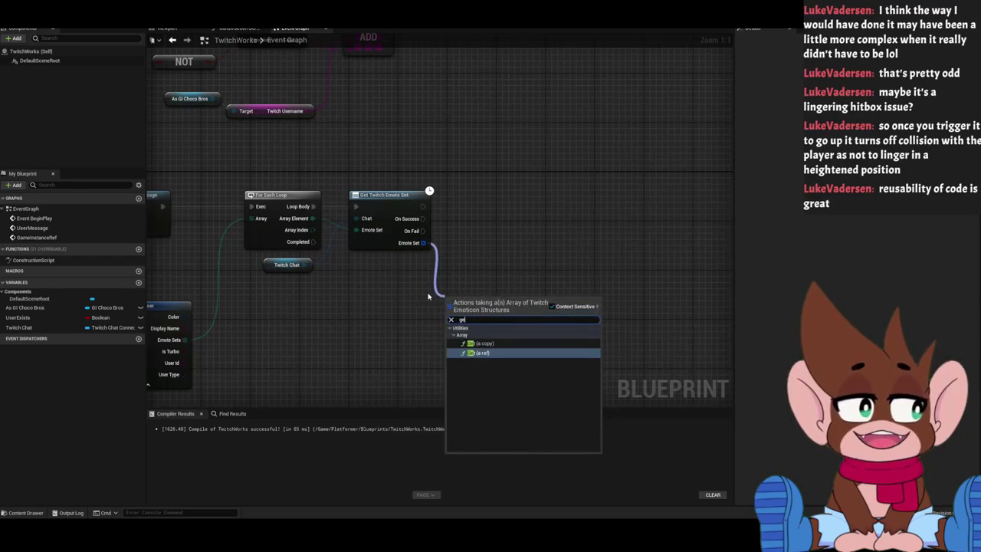
key(Return)
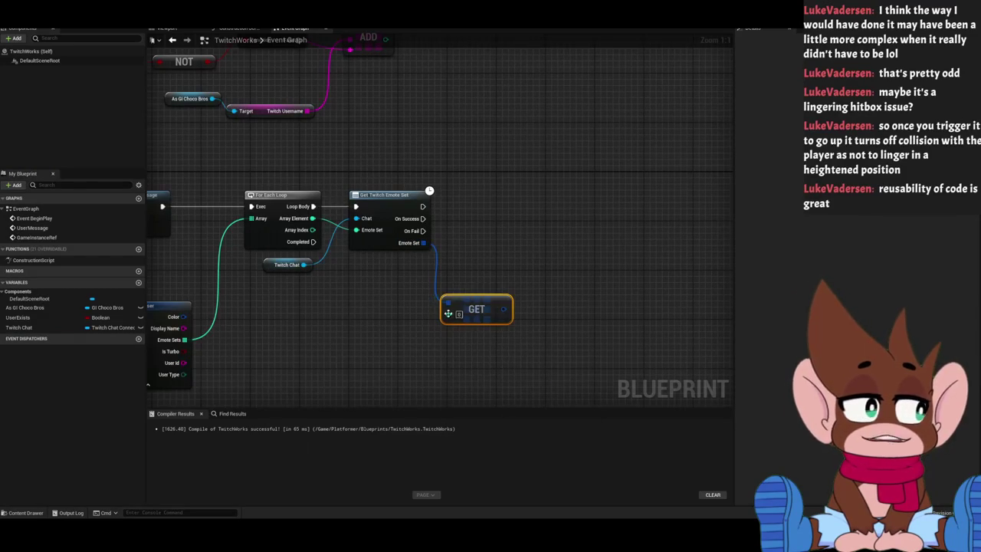
right_click(503, 310)
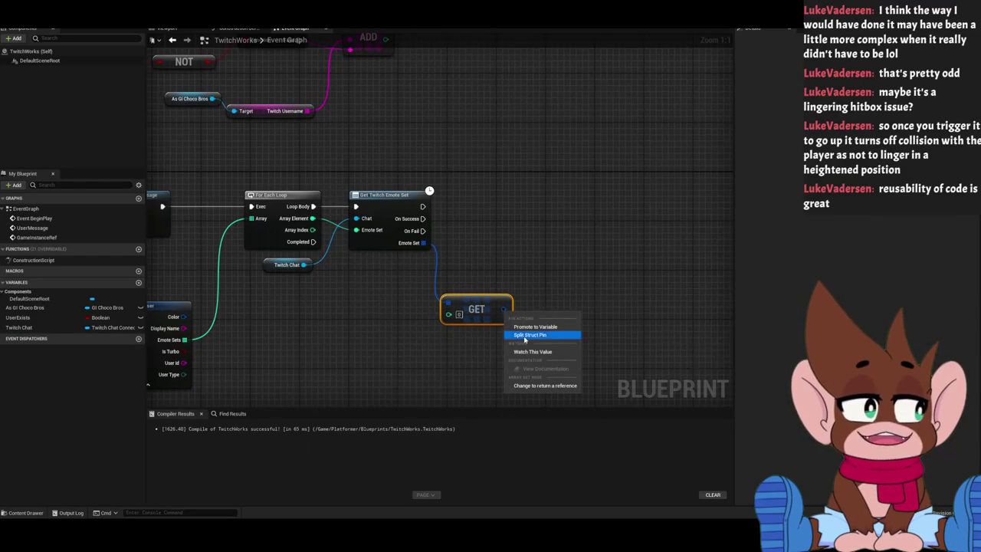
click(529, 335)
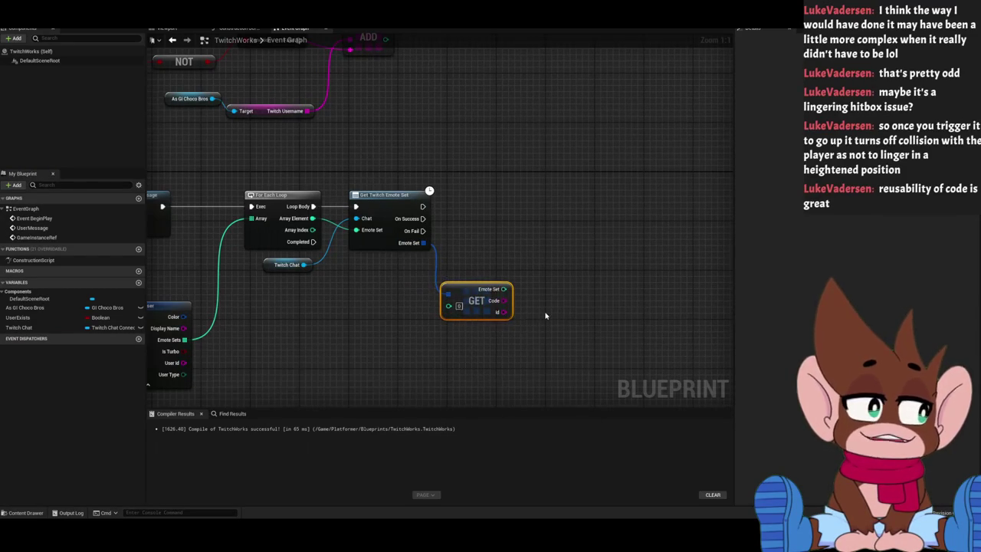
drag(538, 314, 452, 321)
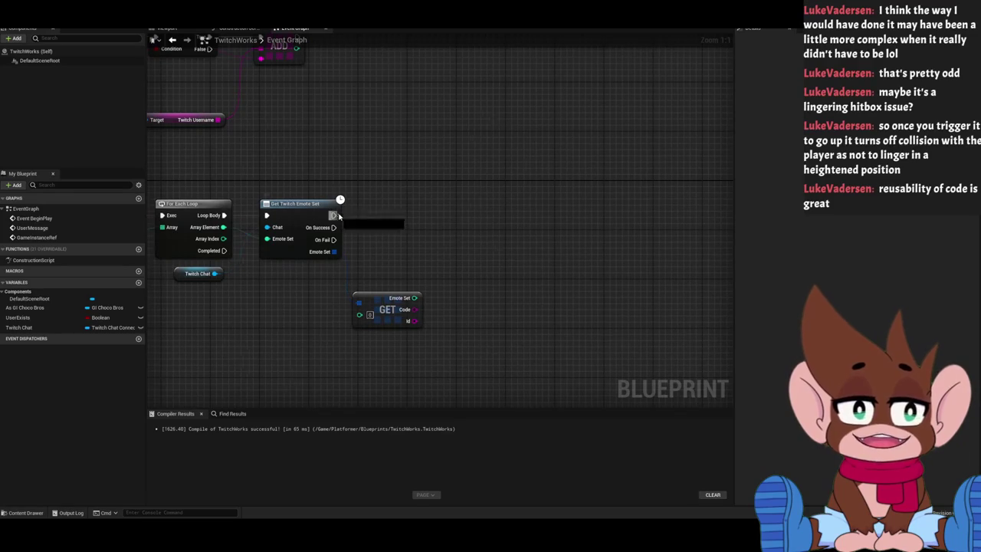
Chain three Print String nodes after the emote fetch, printing Emote Set, Code and Id.
drag(334, 215, 482, 220)
text(print s)
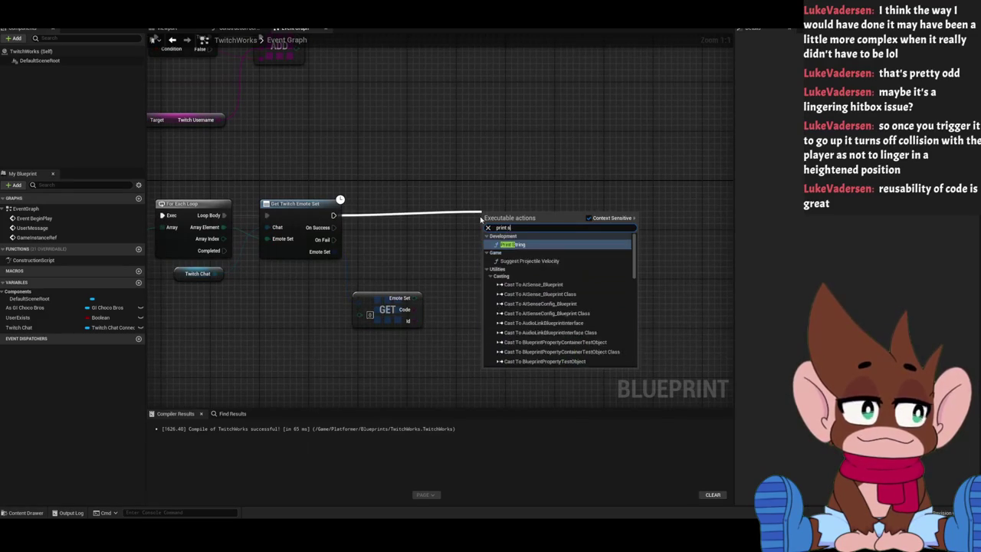
click(489, 241)
mouse_move(488, 239)
mouse_down()
mouse_move(414, 309)
mouse_move(506, 208)
mouse_up()
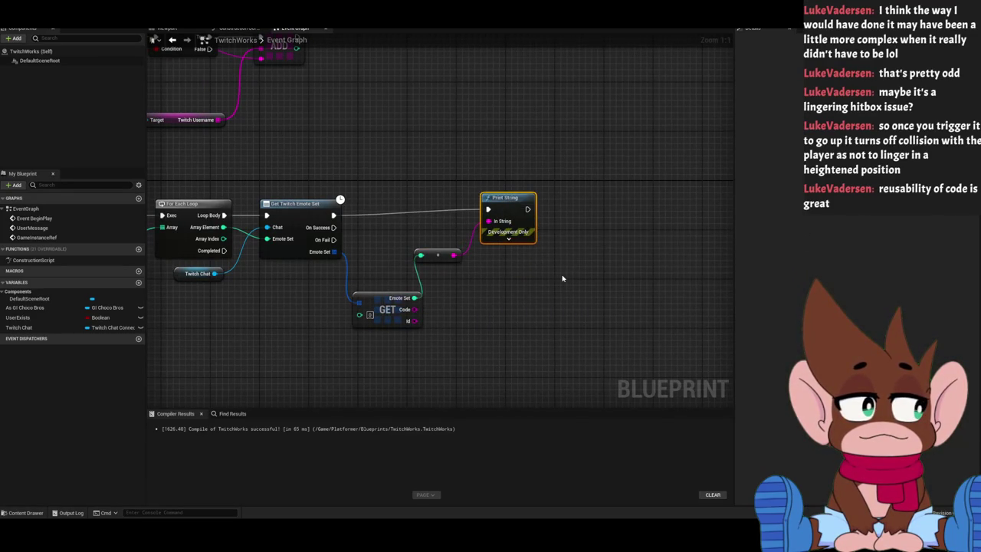
key(ctrl+c)
key(ctrl+v)
mouse_move(597, 192)
mouse_down()
mouse_move(523, 252)
mouse_move(414, 309)
mouse_up()
key(ctrl+v)
drag(601, 209, 629, 211)
mouse_move(630, 222)
mouse_down()
mouse_move(552, 268)
mouse_move(407, 320)
mouse_up()
Connect the loop's Array Index into the GET node's index.
mouse_move(448, 364)
mouse_down()
mouse_move(366, 376)
mouse_move(590, 362)
mouse_up()
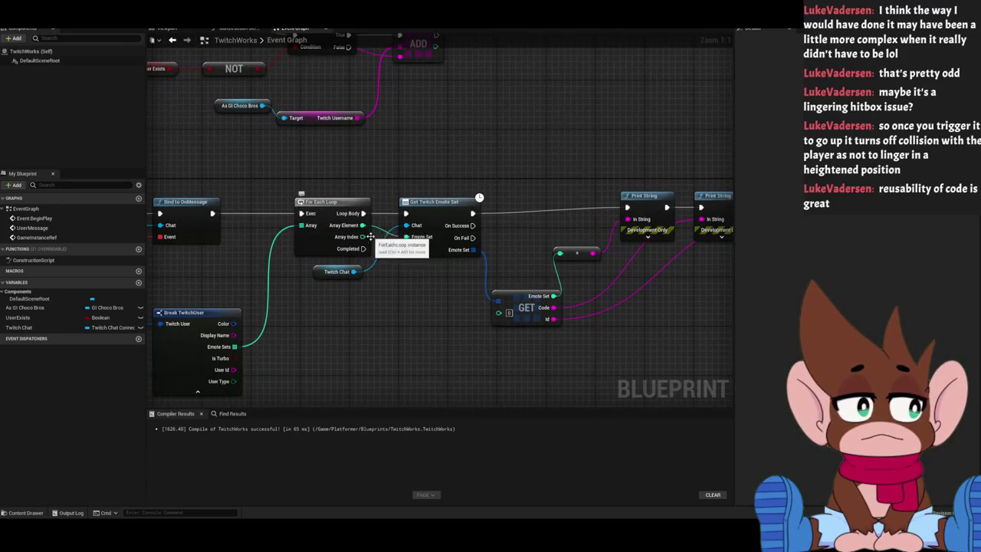
mouse_move(362, 236)
mouse_down()
mouse_move(521, 312)
mouse_move(498, 312)
mouse_up()
drag(432, 365, 329, 340)
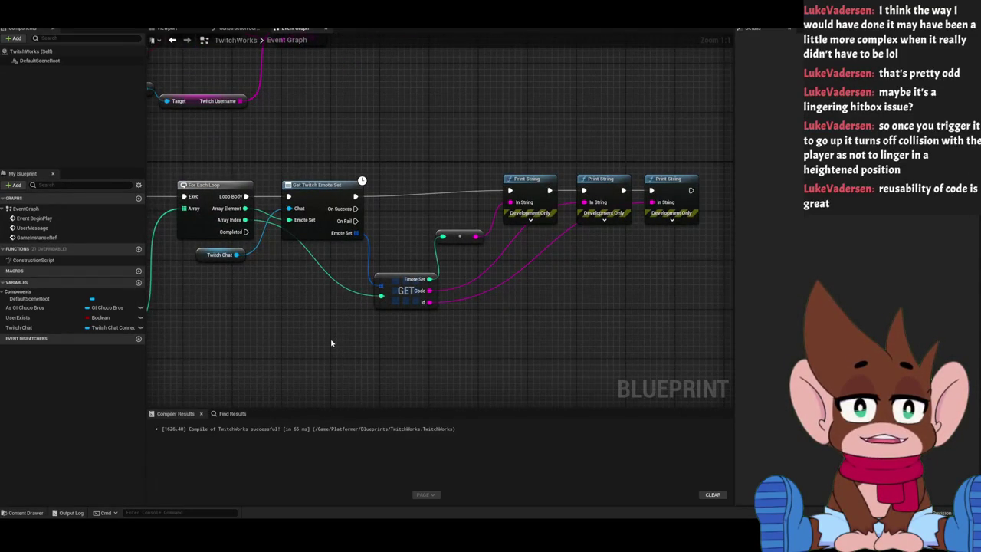
mouse_move(448, 118)
mouse_down()
mouse_move(411, 123)
mouse_move(530, 127)
mouse_up()
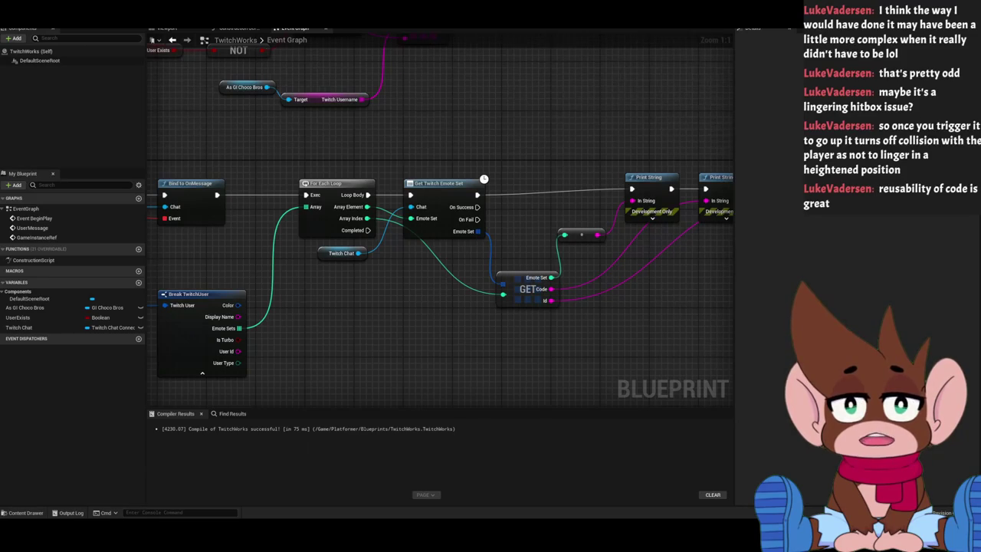
key(alt+Tab)
Save all modified assets, confirming with Save Selected.
click(34, 513)
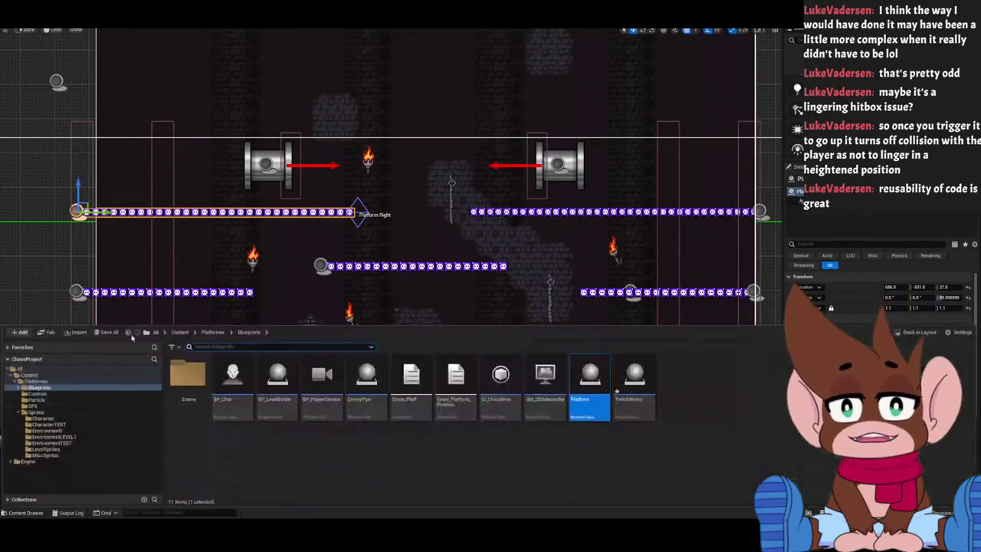
click(106, 331)
click(539, 343)
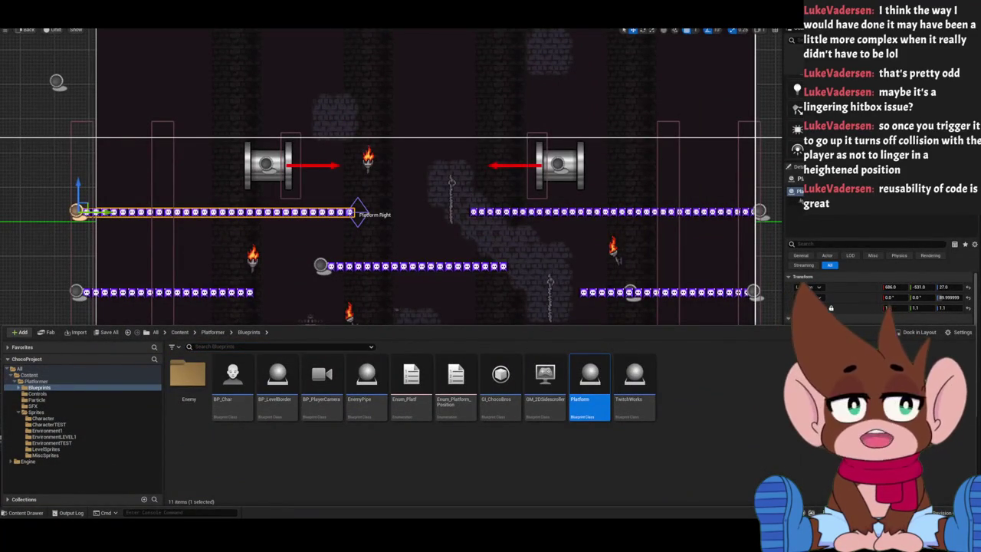
Play the level briefly, walk the character right, then stop the session.
key(alt+p)
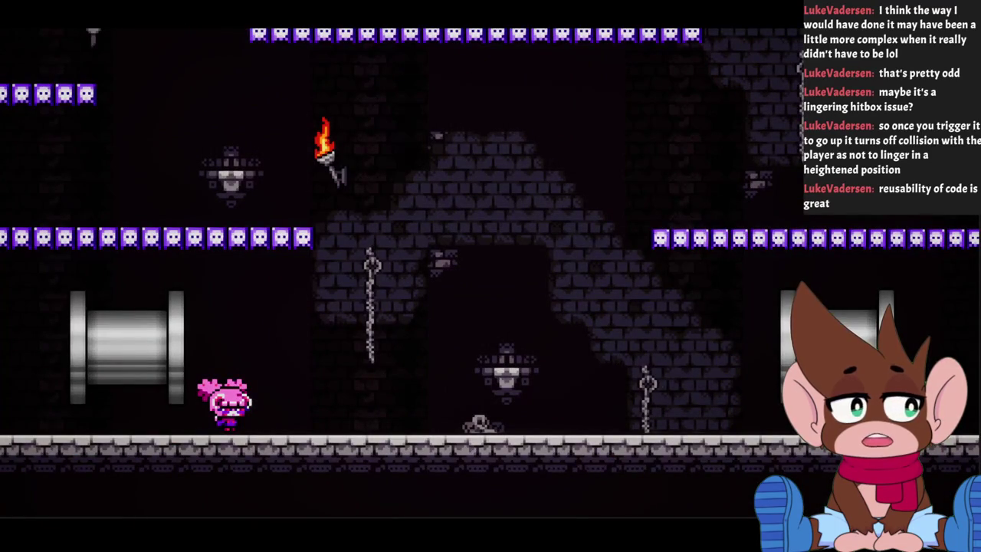
key(d)
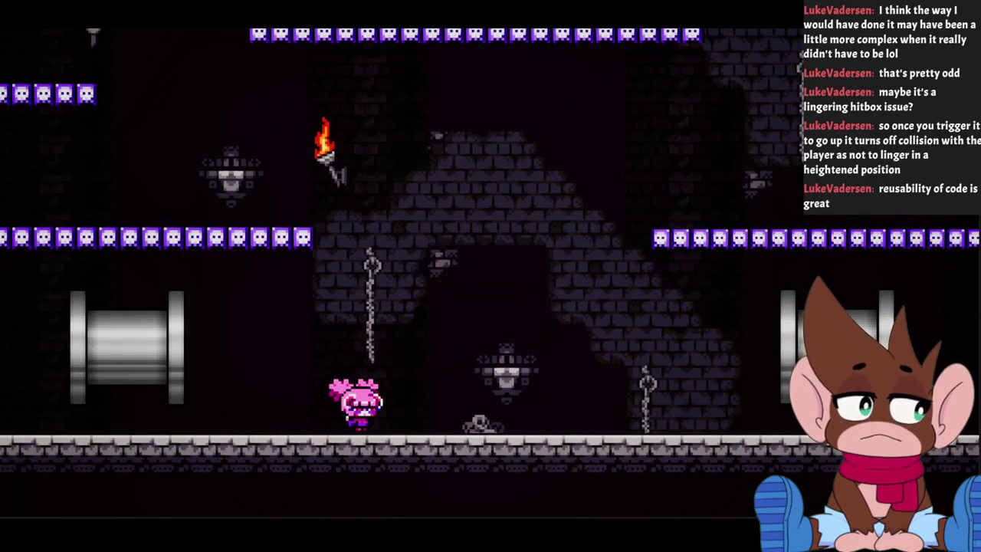
key(Escape)
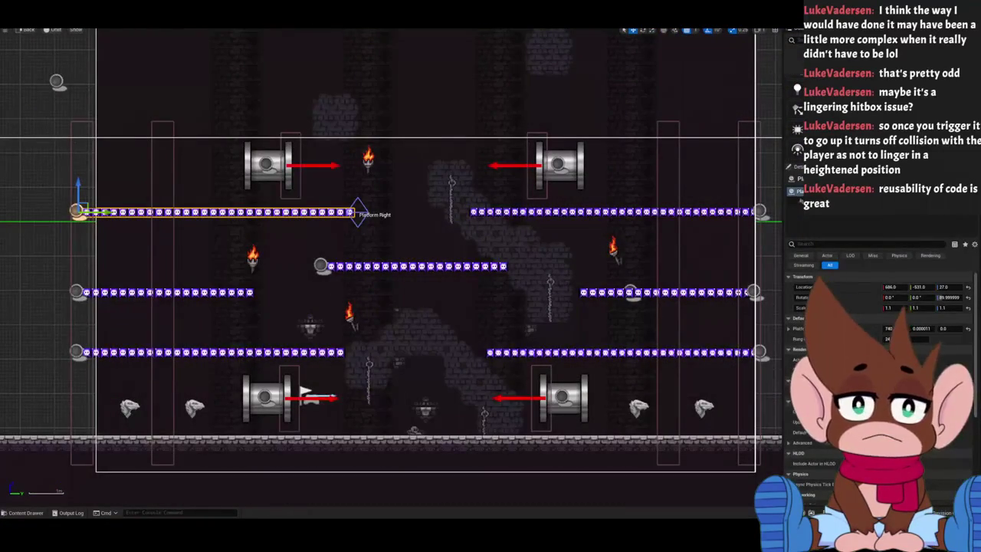
scroll(429, 171, down, 4)
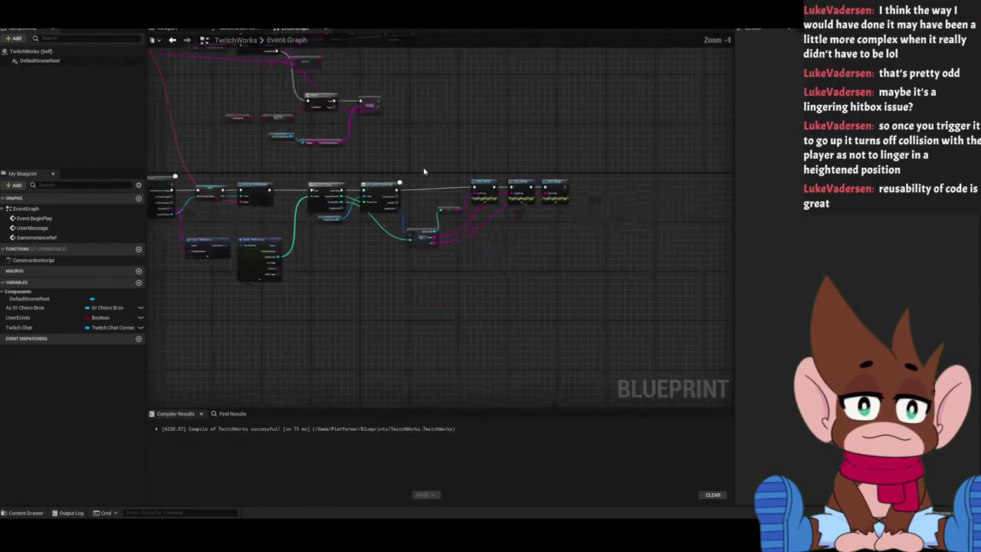
Reroute the Connect To Twitch execution wire into the SET node and review the graph through the print chain.
scroll(549, 194, up, 5)
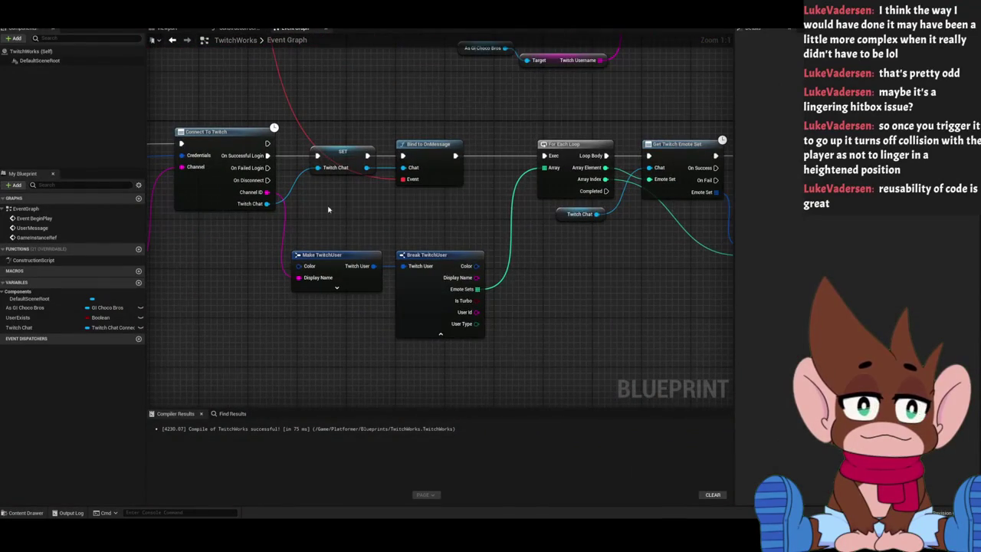
mouse_move(268, 155)
mouse_down()
mouse_move(267, 144)
mouse_move(420, 136)
mouse_up()
drag(558, 125, 263, 146)
scroll(440, 164, down, 3)
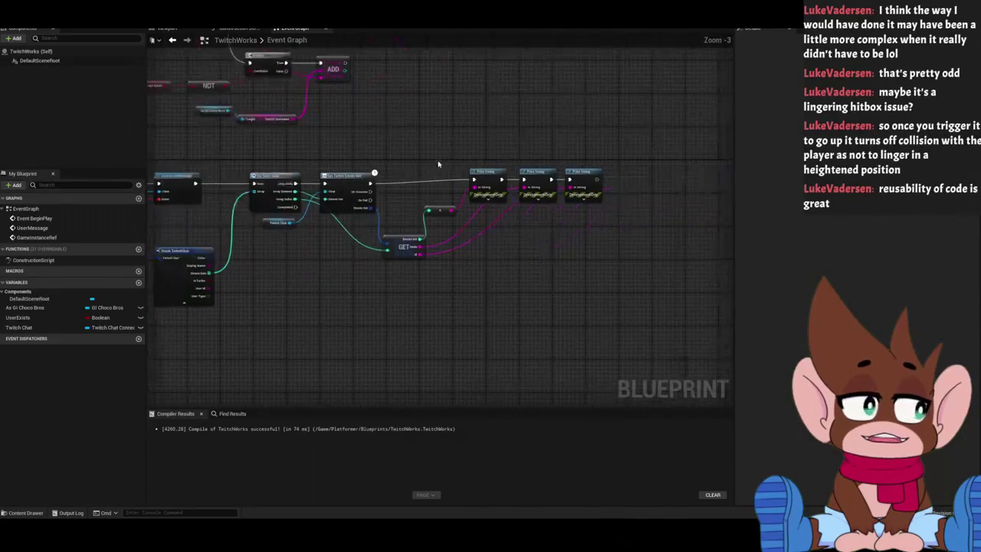
scroll(376, 160, up, 3)
drag(364, 161, 602, 162)
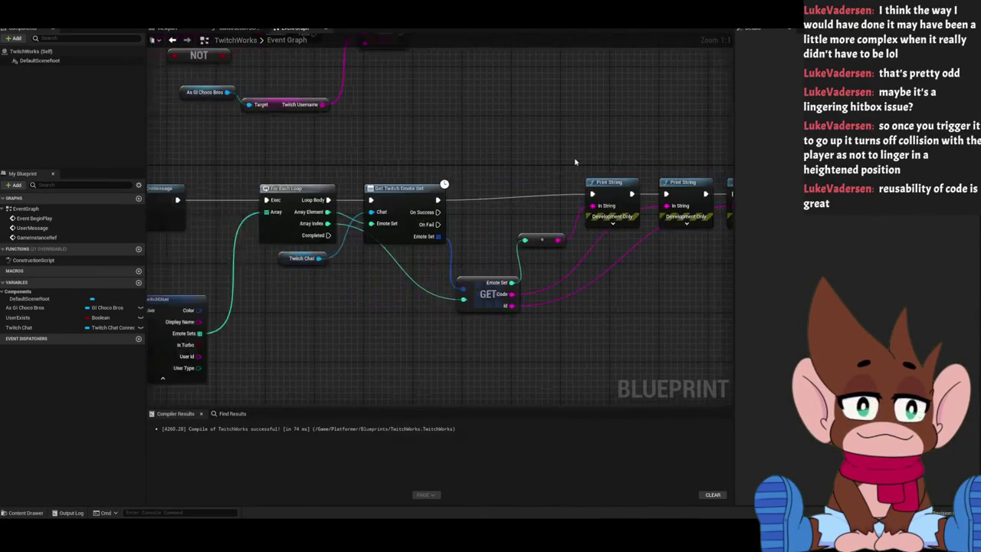
scroll(523, 143, down, 2)
scroll(329, 122, up, 1)
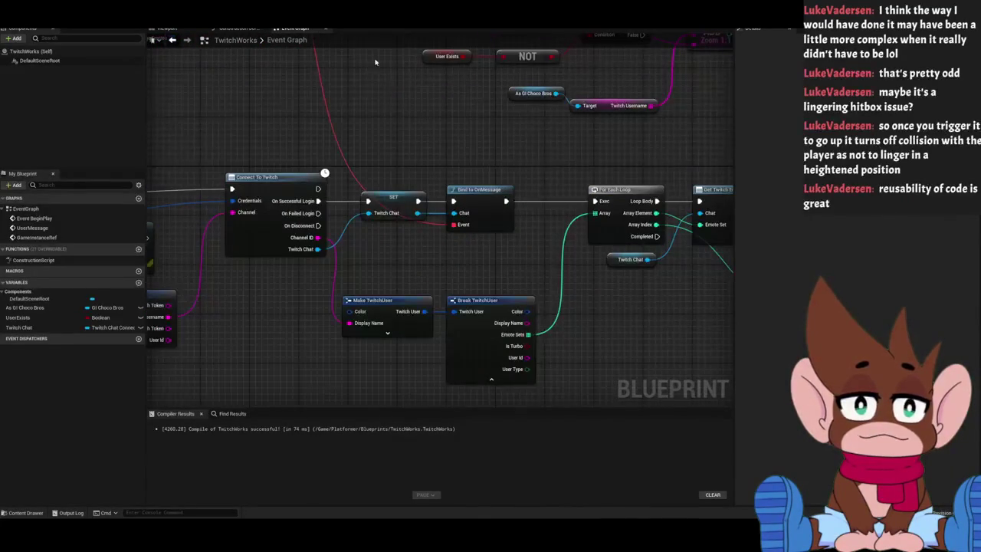
scroll(306, 154, up, 1)
scroll(305, 154, down, 4)
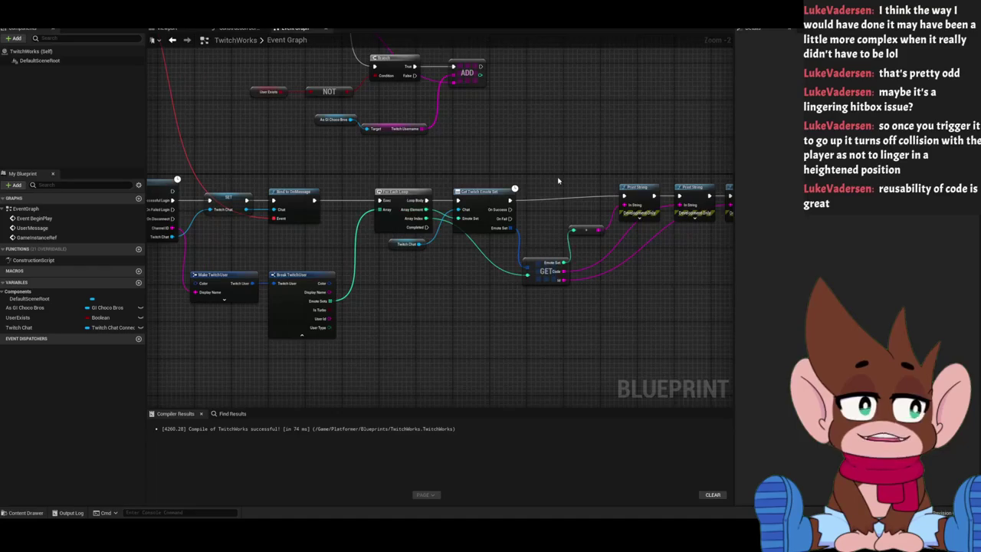
scroll(524, 224, up, 1)
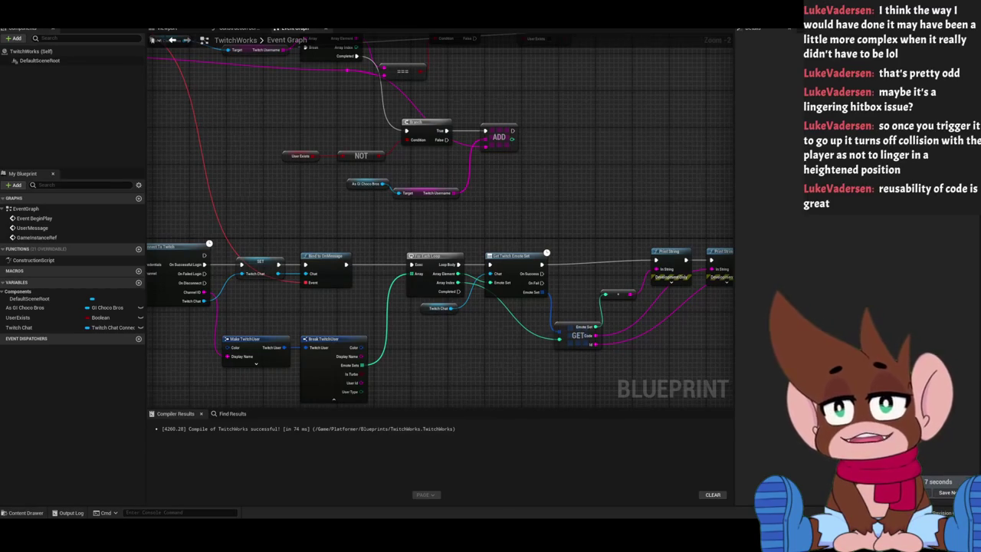
drag(520, 223, 353, 229)
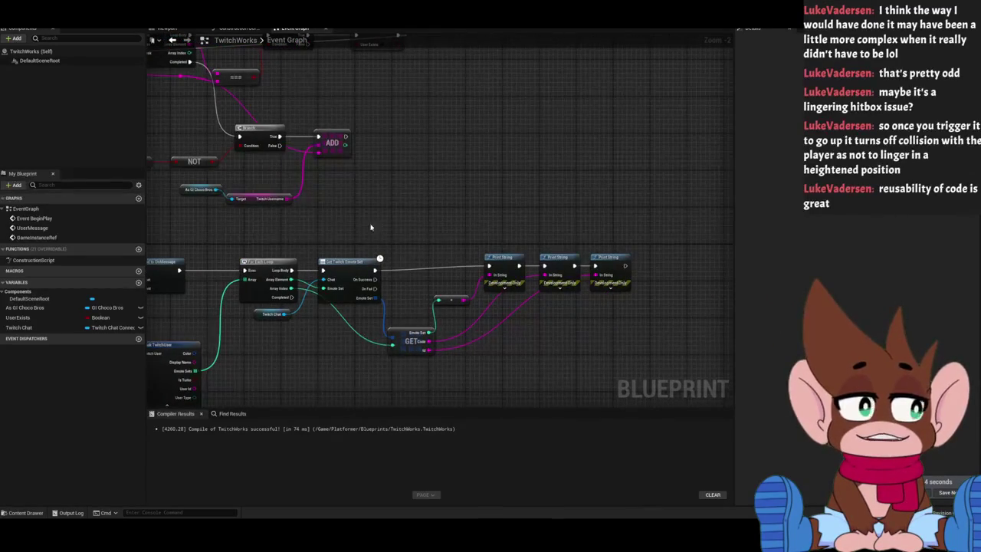
Delete the leftover GET, conversion and Print String debug nodes.
drag(412, 249, 581, 371)
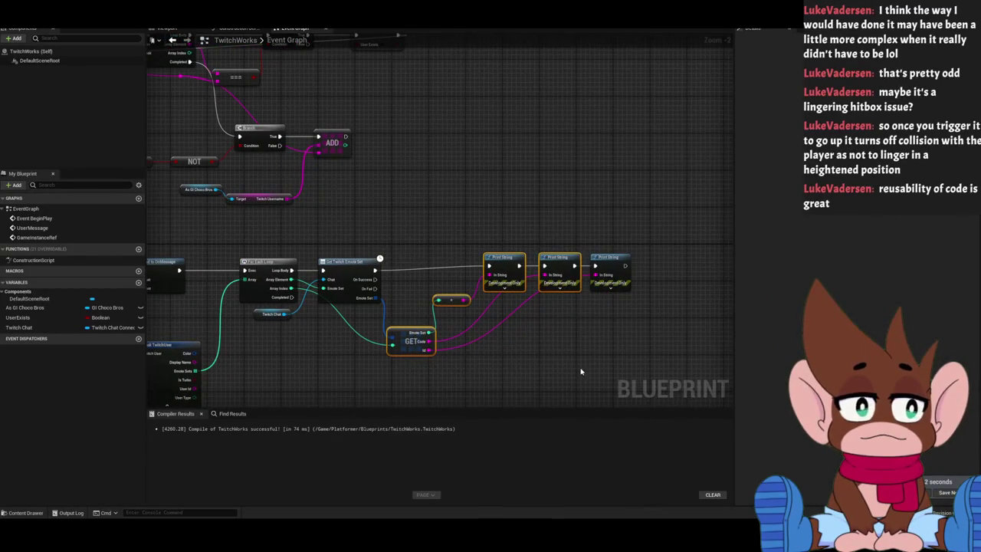
key(Delete)
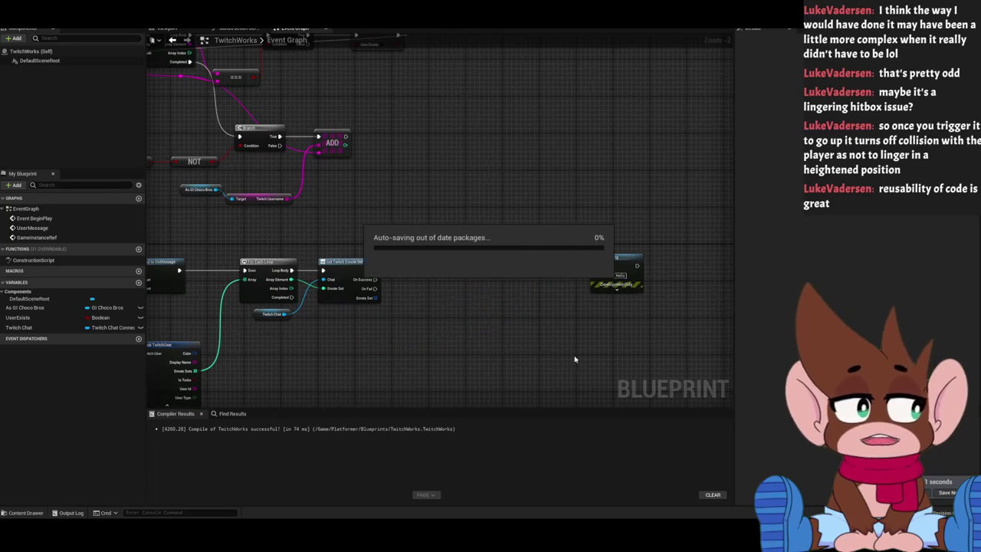
mouse_move(567, 232)
mouse_down()
mouse_move(642, 331)
mouse_move(633, 265)
mouse_up()
key(Delete)
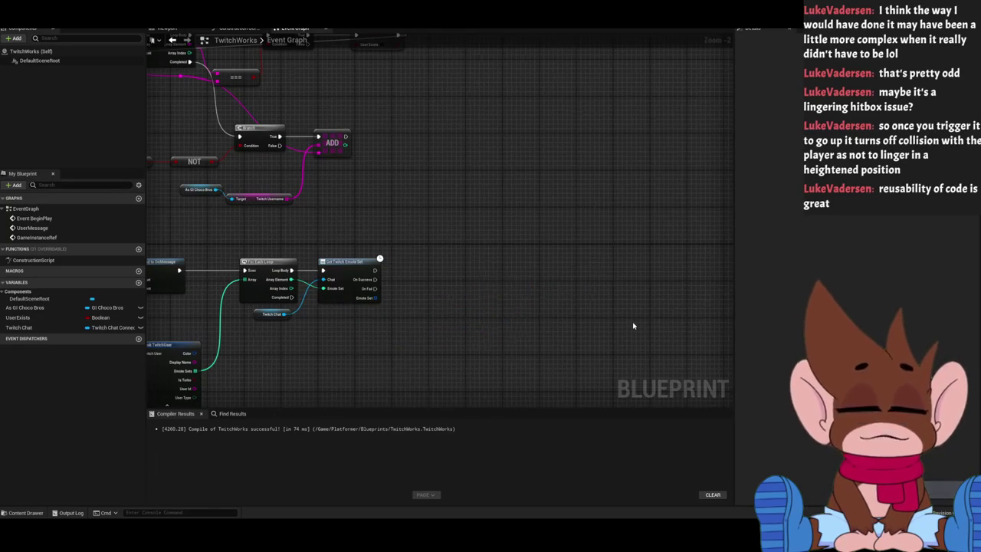
Add a For Each Loop over the Emote Set output, lined up with On Success.
scroll(430, 297, up, 2)
drag(430, 297, 552, 279)
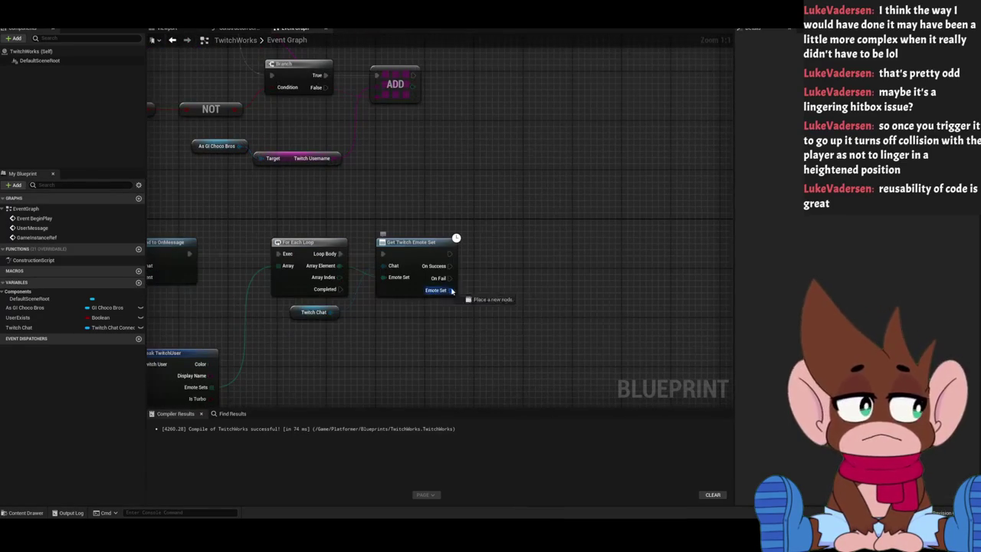
drag(450, 289, 488, 284)
text(get)
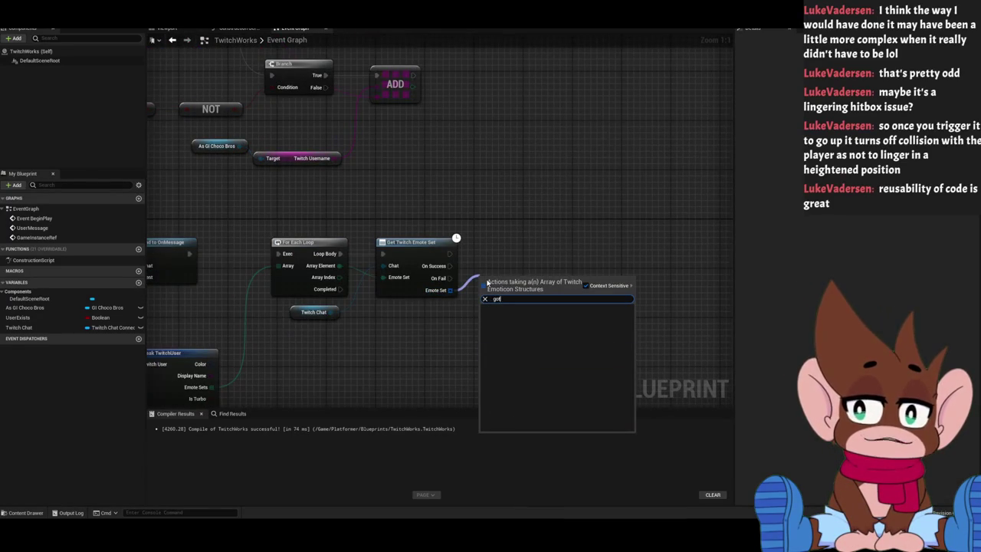
key(Return)
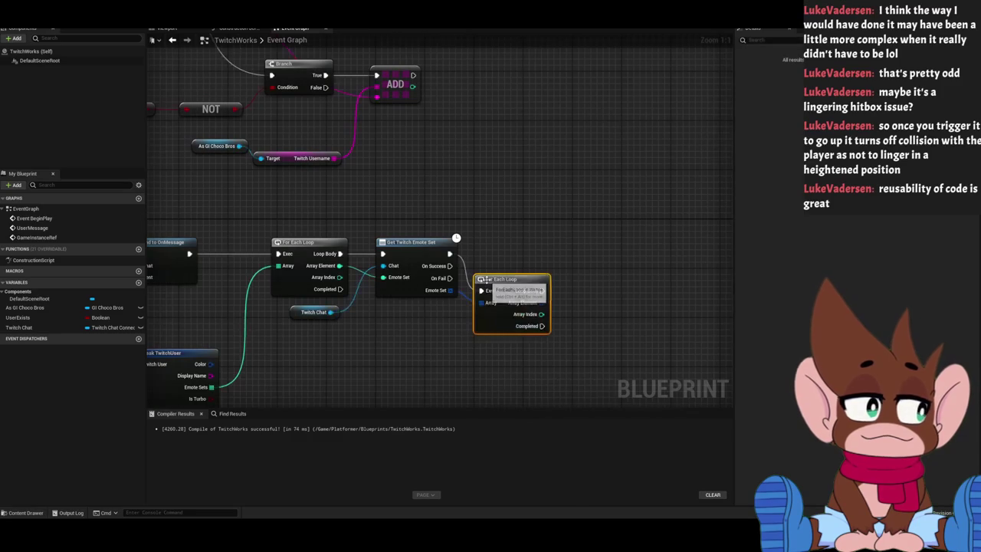
mouse_move(484, 279)
mouse_down()
mouse_move(484, 254)
mouse_move(463, 267)
mouse_move(480, 265)
mouse_up()
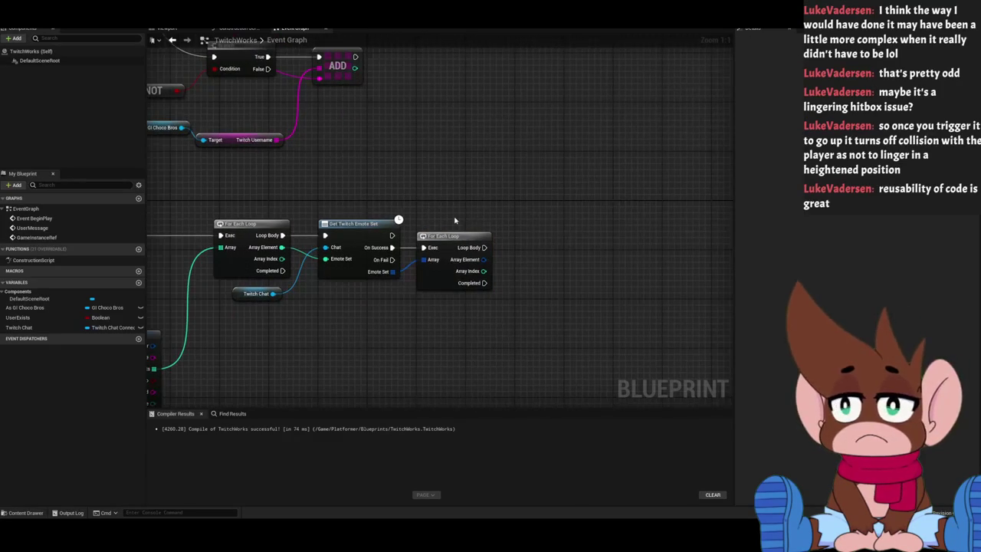
drag(482, 187, 383, 139)
Feed the loop's Array Element into a new Break TwitchEmoticon node.
drag(463, 227, 441, 224)
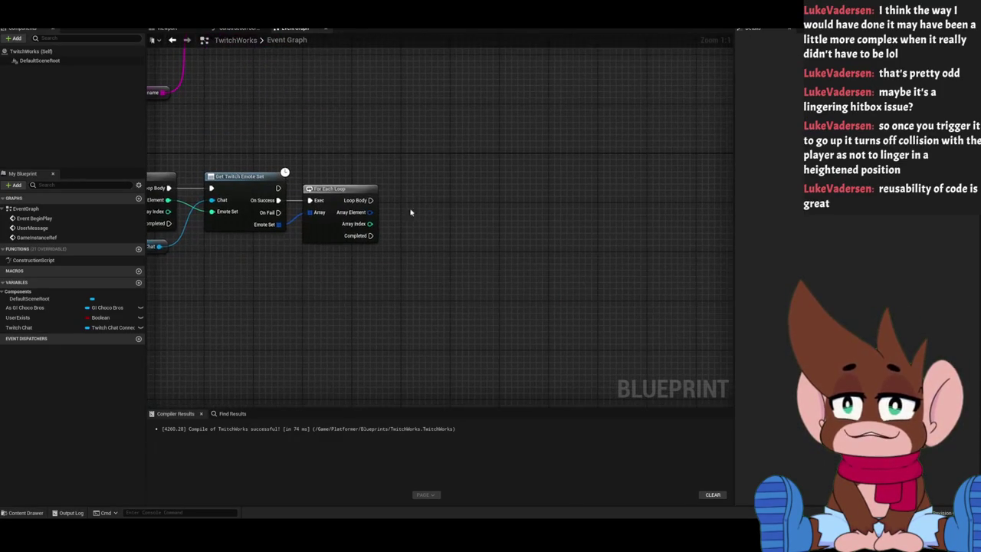
drag(370, 212, 412, 247)
text(break)
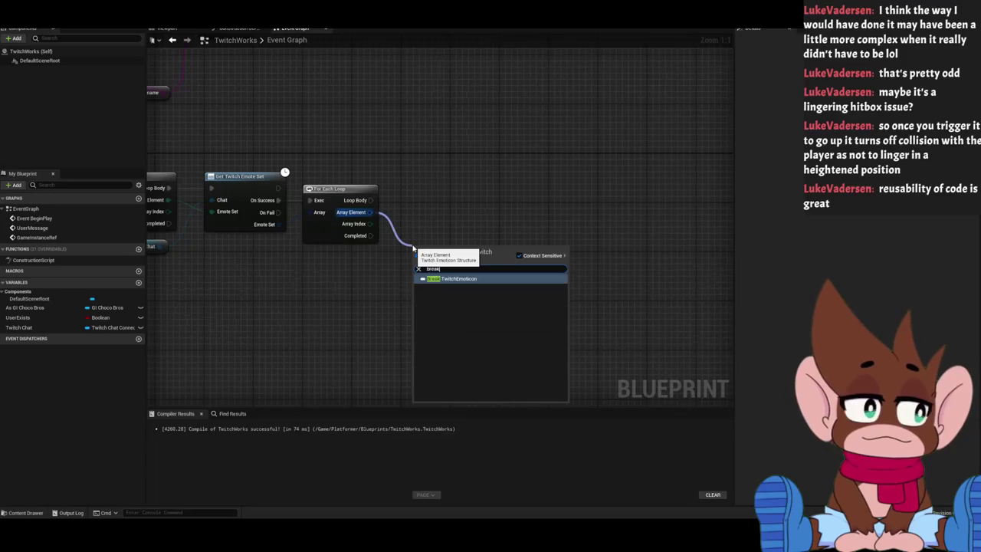
key(Return)
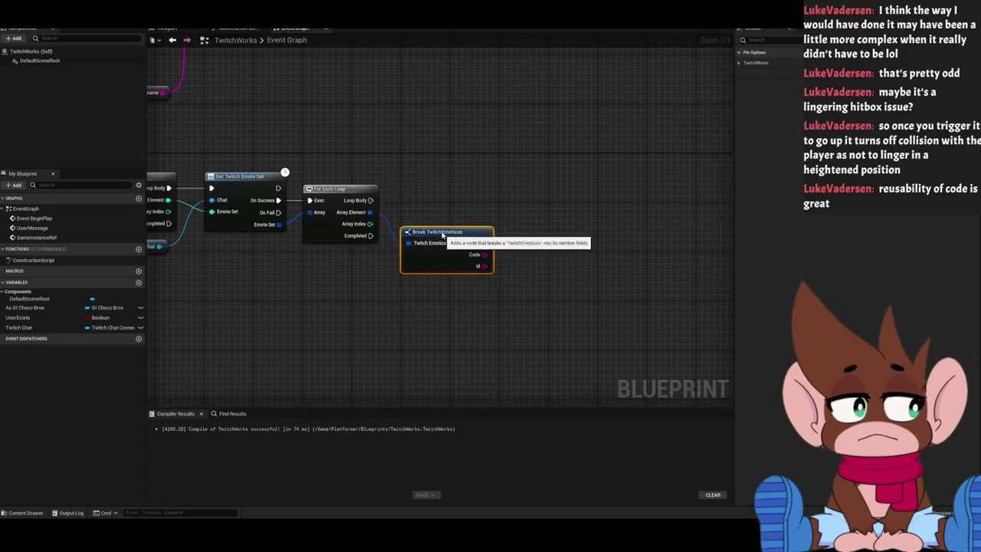
drag(536, 307, 412, 260)
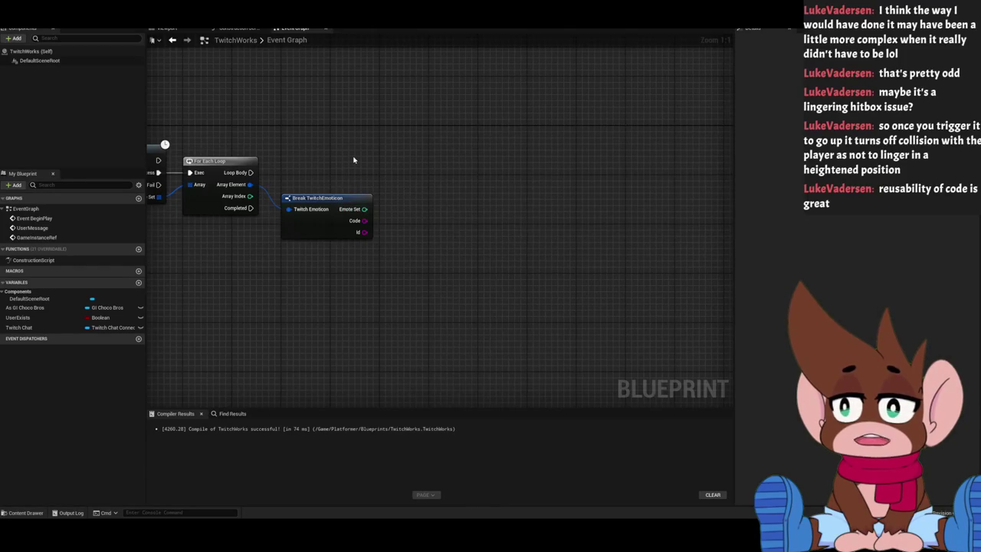
mouse_move(321, 175)
mouse_down()
mouse_move(396, 273)
mouse_move(624, 282)
mouse_up()
key(Delete)
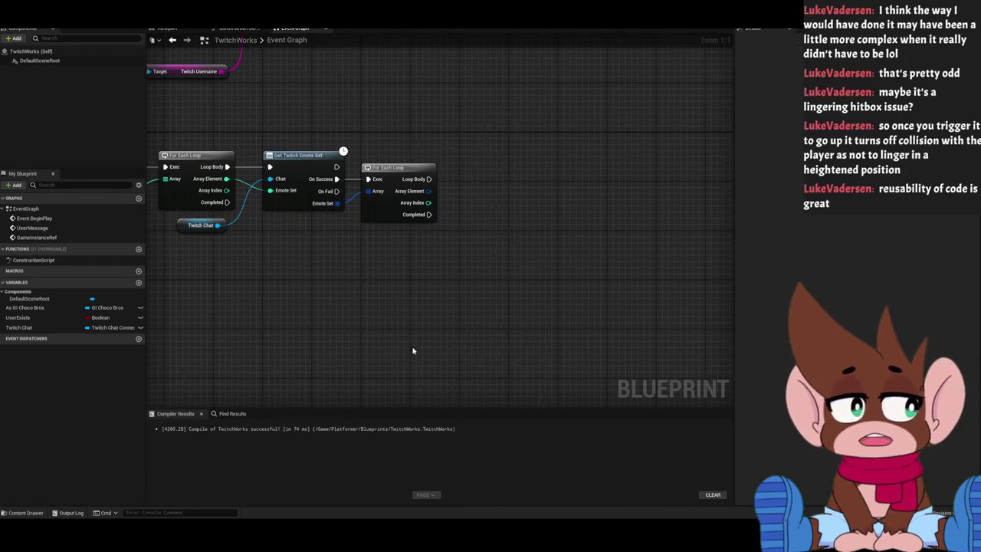
Run Get Emoticon Image from the inner Loop Body, with Array Element wired to Emoticon.
mouse_move(396, 357)
mouse_down()
mouse_move(344, 352)
mouse_move(423, 337)
mouse_up()
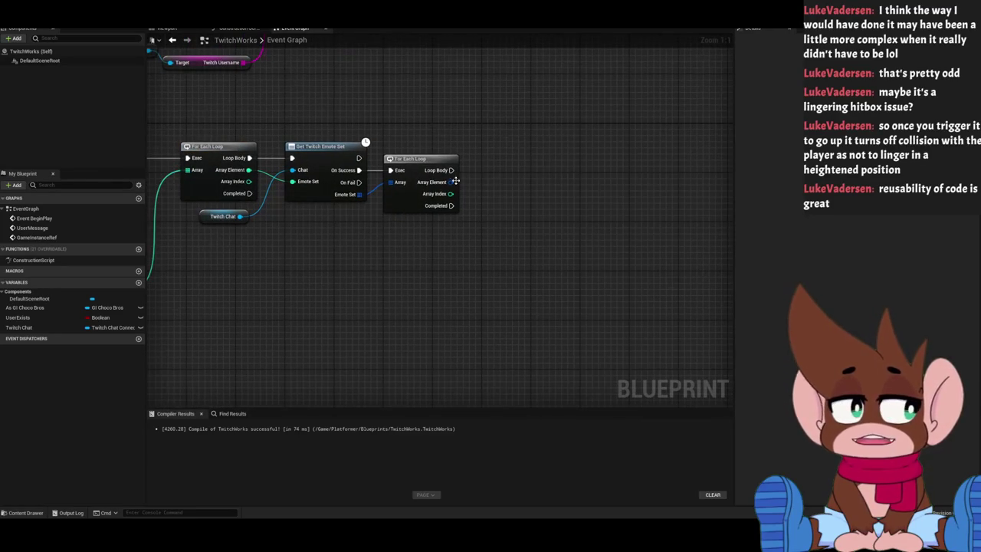
drag(452, 169, 492, 172)
text(get emotic)
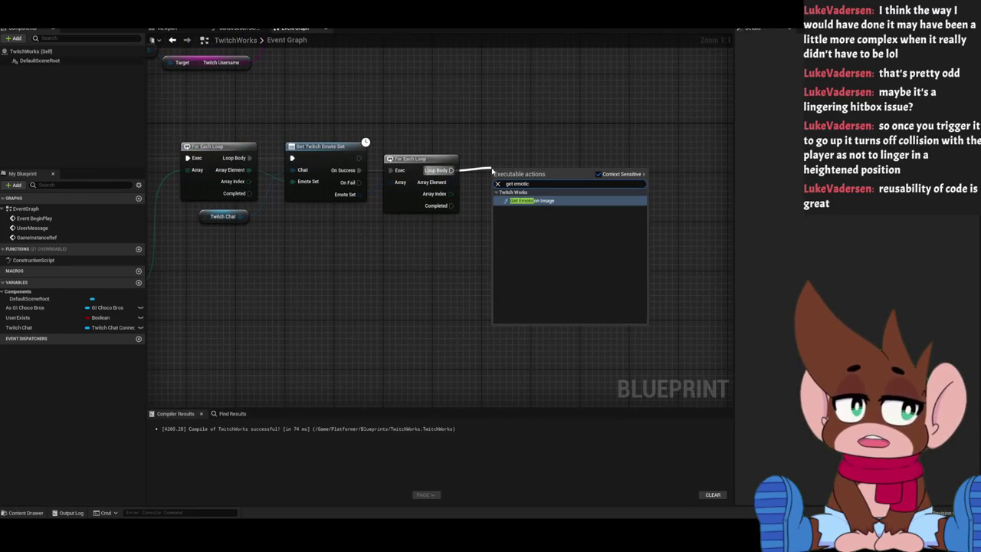
key(Return)
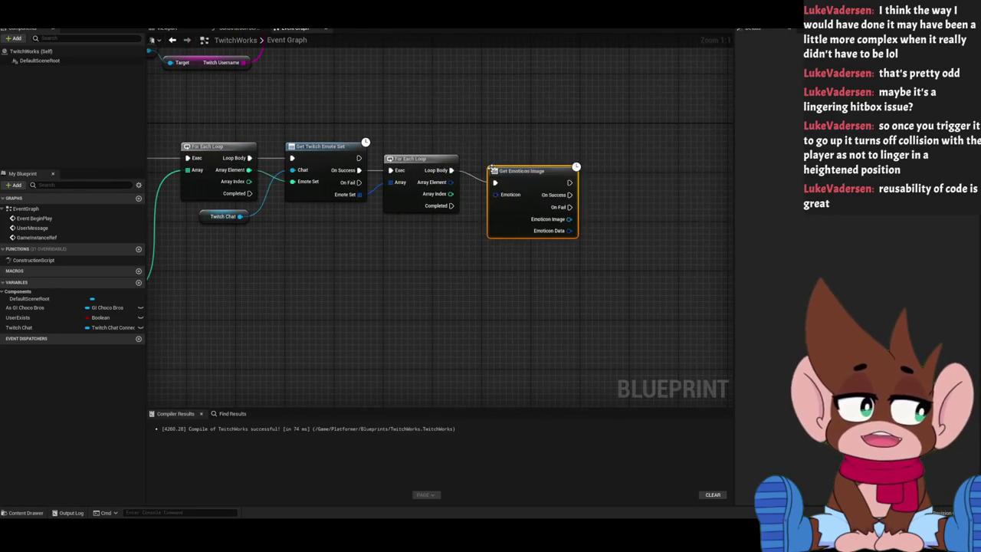
drag(449, 182, 495, 182)
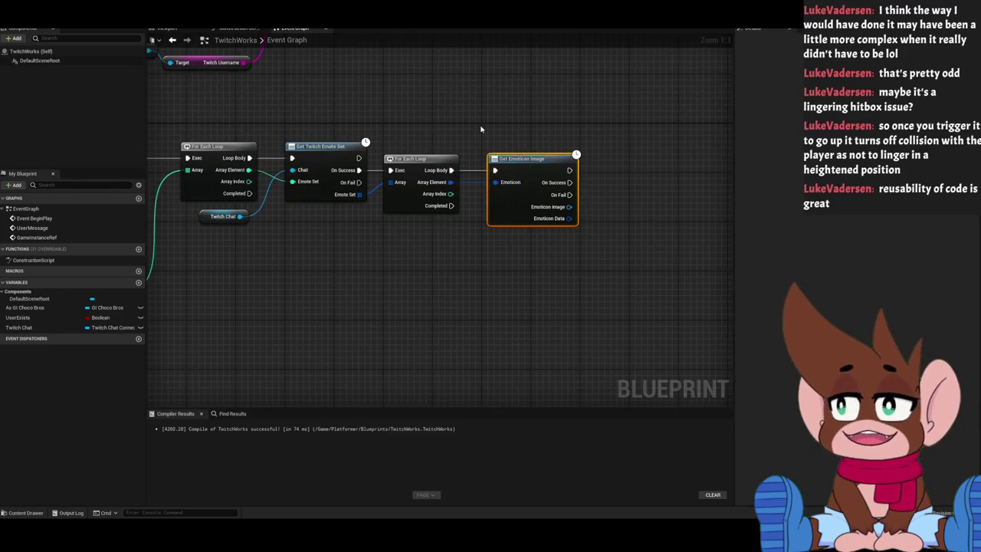
mouse_move(496, 133)
mouse_down()
mouse_move(444, 280)
mouse_move(416, 289)
mouse_up()
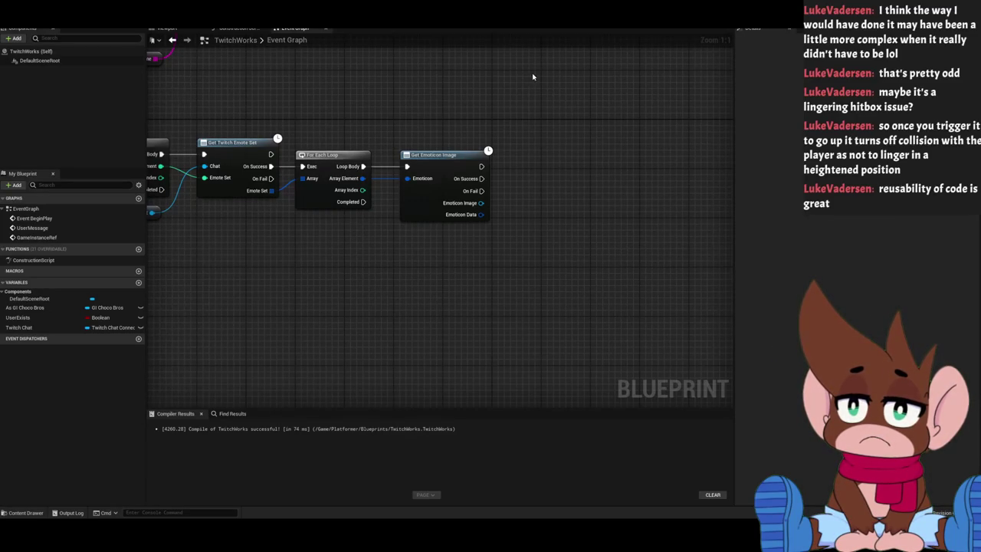
drag(521, 213, 482, 242)
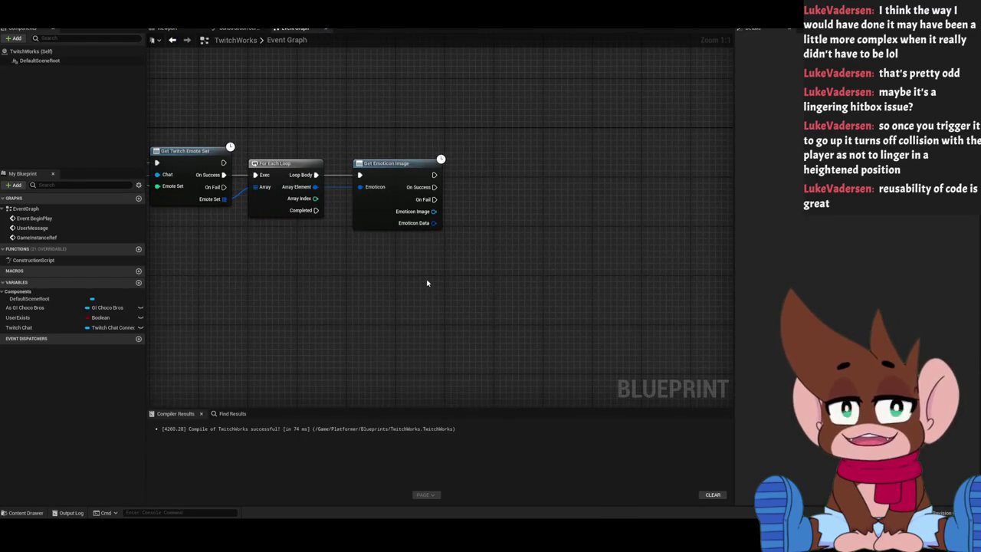
Place a Get Player Controller node under Get Emoticon Image.
right_click(374, 274)
text(get player contro)
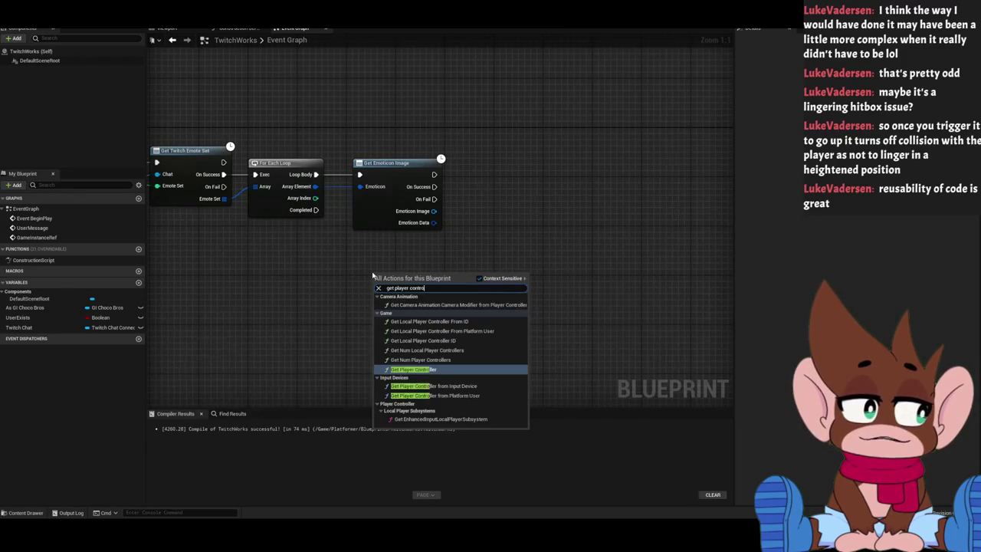
key(Return)
drag(400, 264, 383, 242)
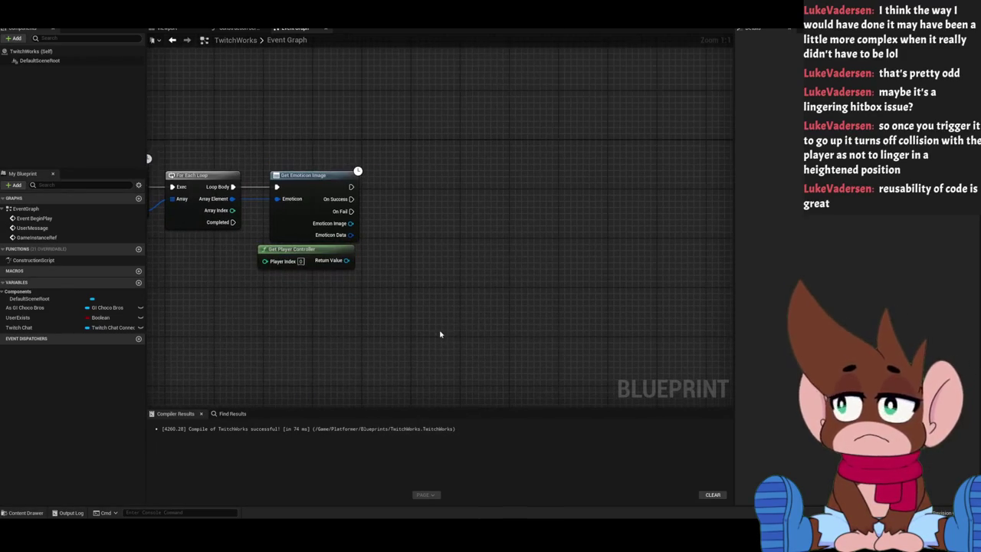
Search for a follow-up node from On Success, then dismiss the list without adding one.
drag(464, 319, 521, 318)
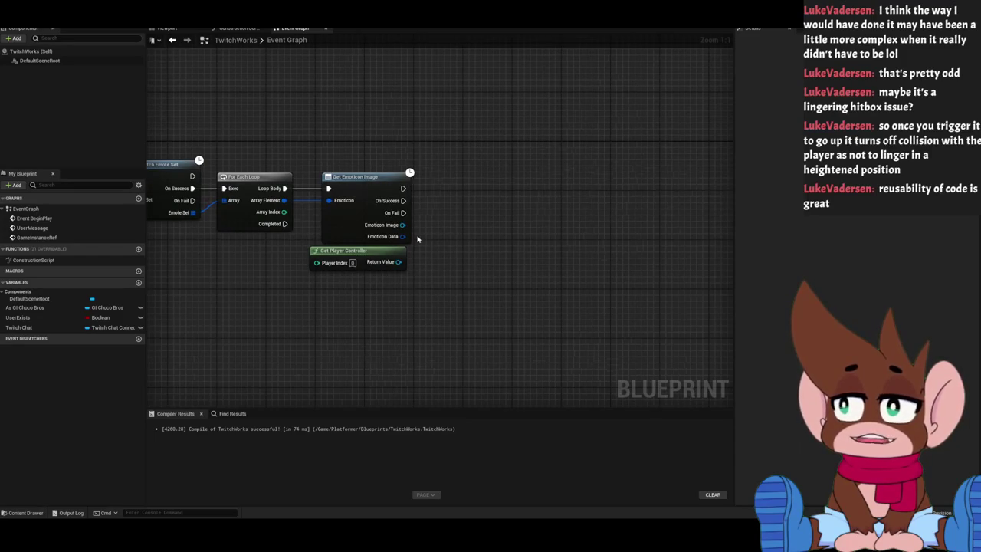
drag(403, 200, 470, 213)
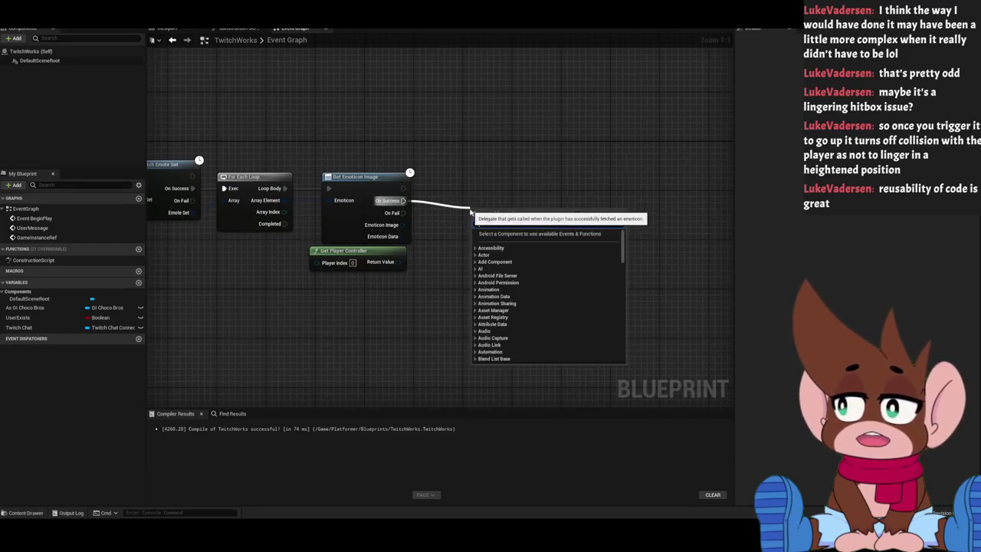
text(create)
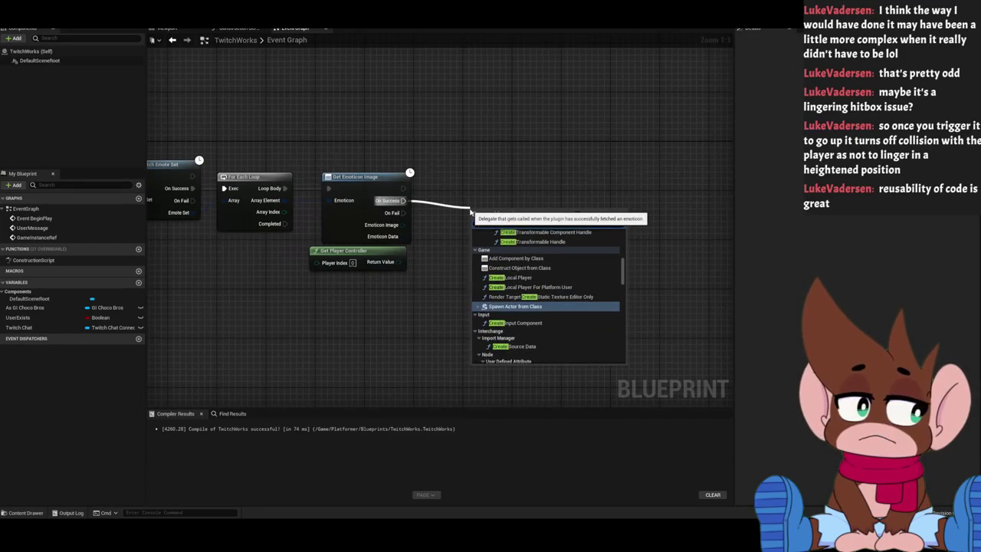
text( W)
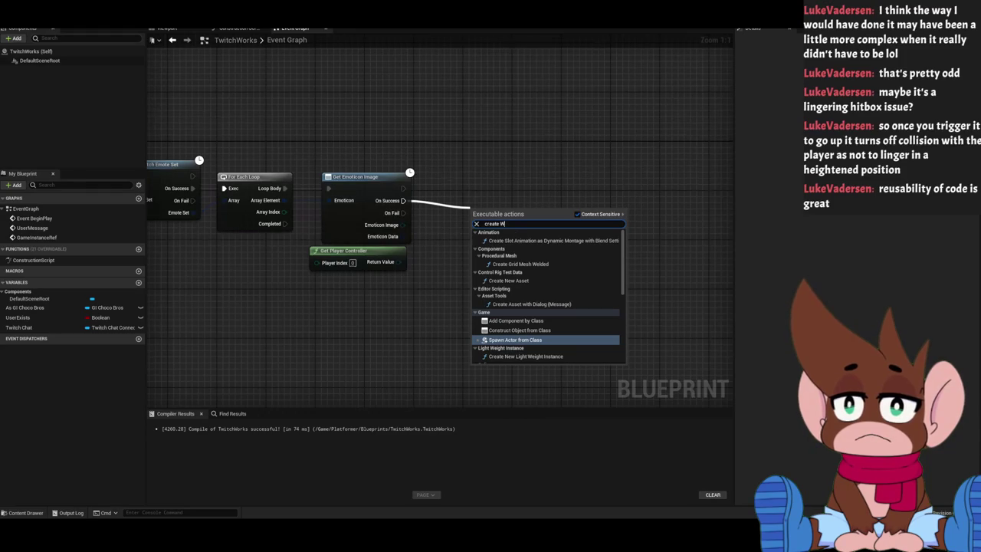
key(BackSpace)
key(BackSpace)
key(BackSpace)
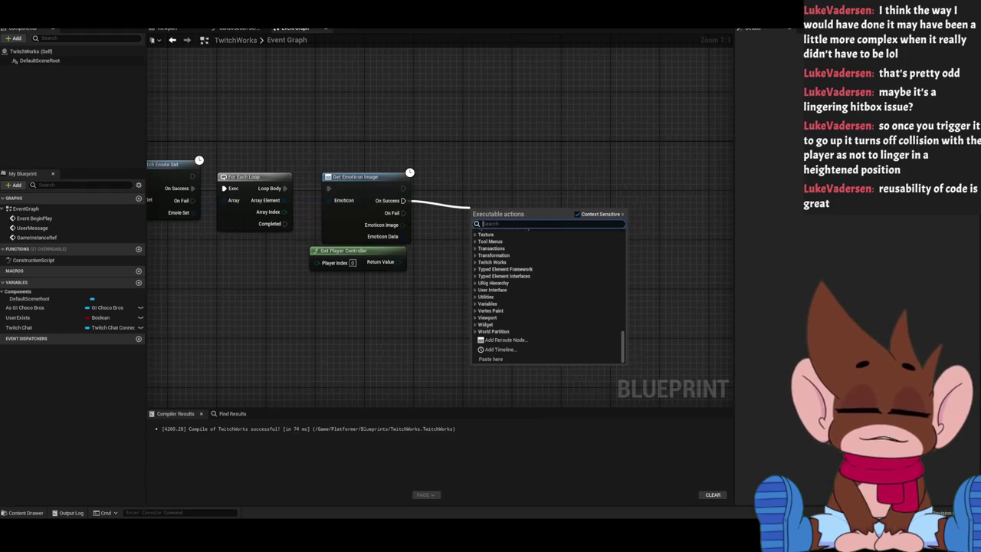
text(image)
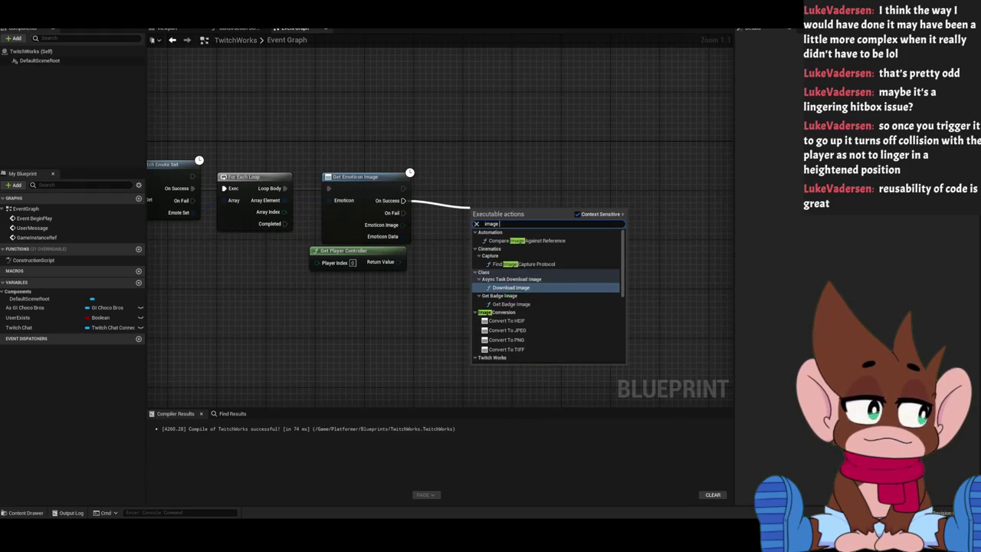
text( wich)
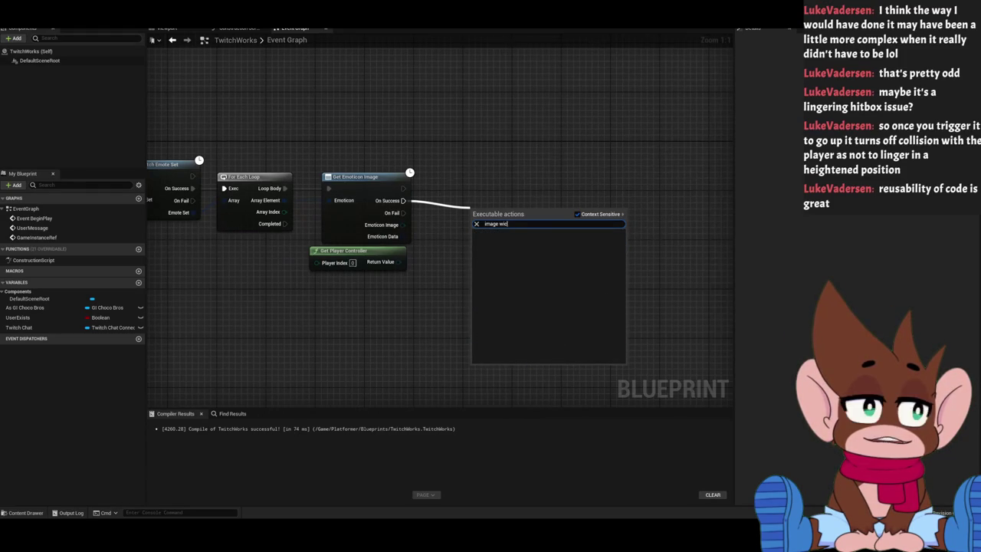
key(BackSpace)
key(BackSpace)
text(i)
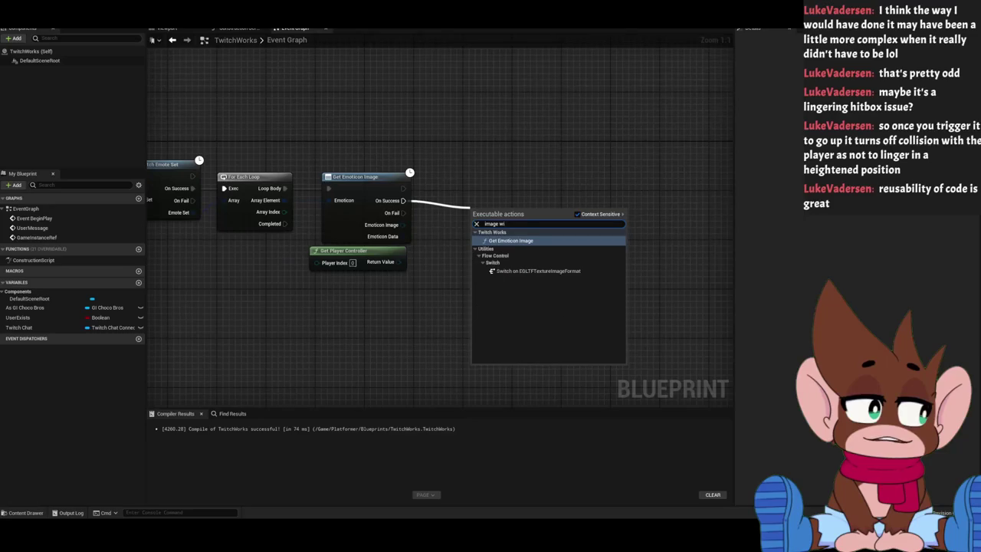
key(BackSpace)
key(BackSpace)
key(BackSpace)
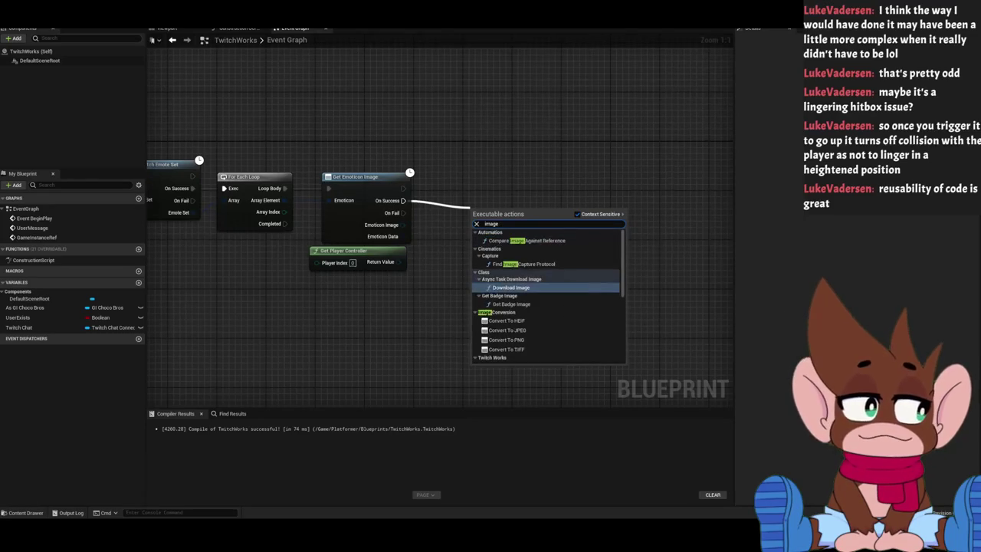
click(530, 165)
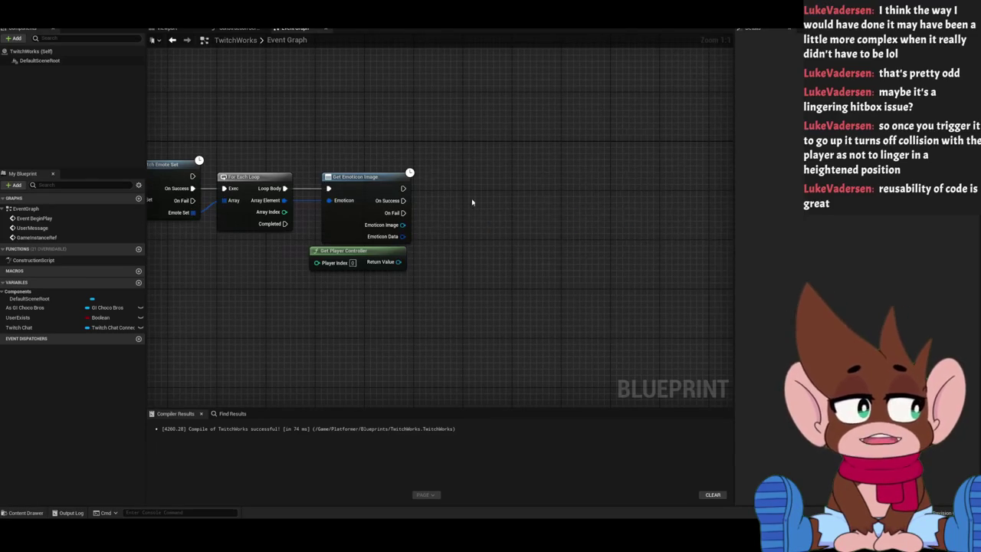
right_click(567, 206)
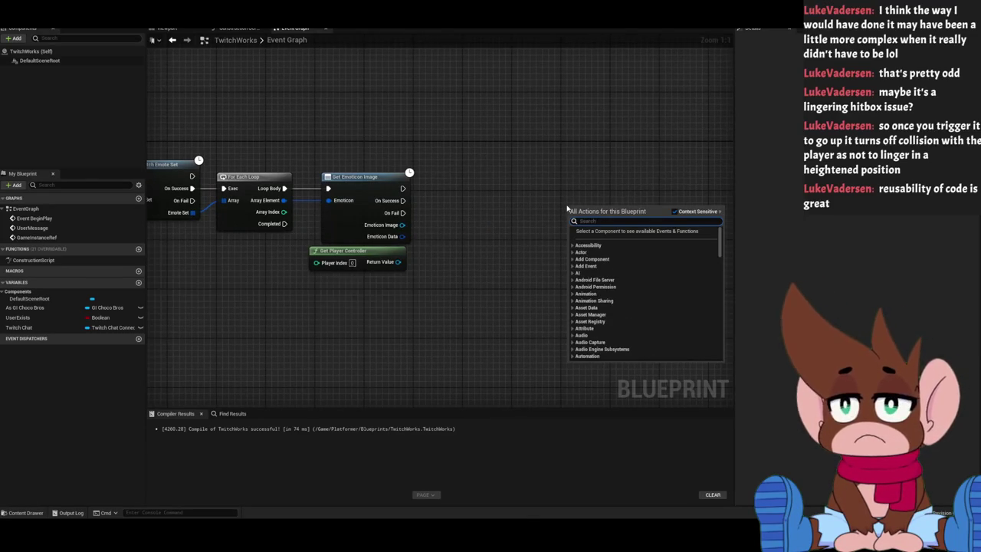
click(675, 211)
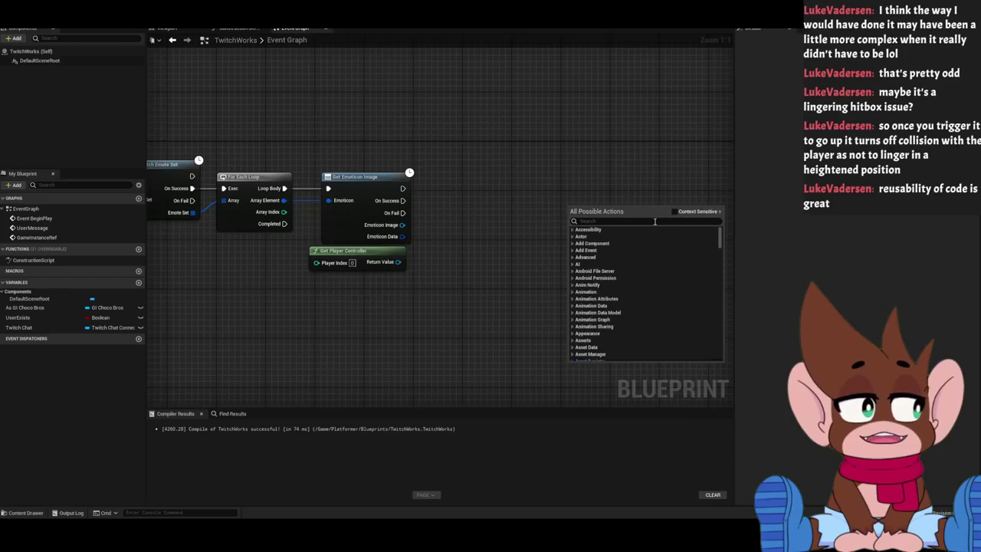
text(create W)
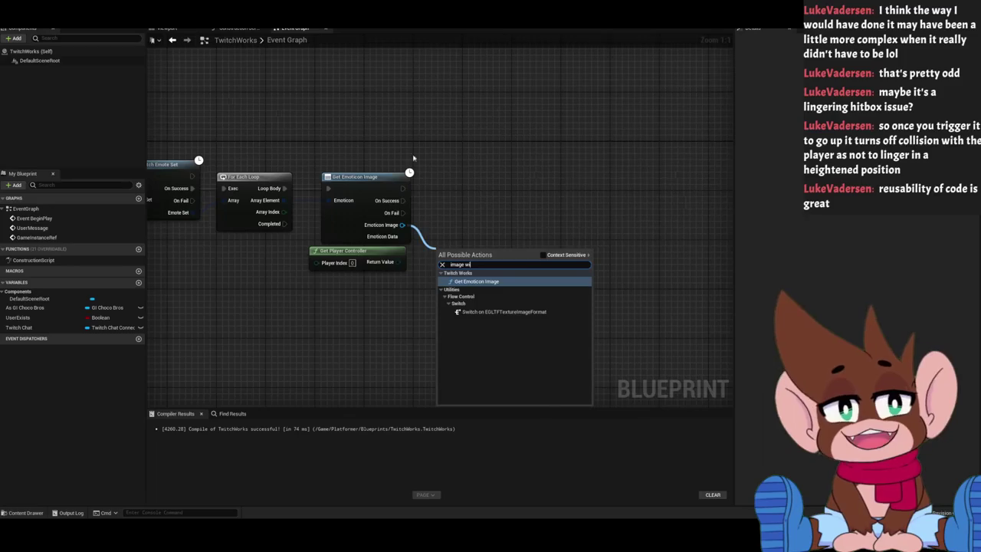
click(452, 154)
drag(398, 262, 450, 241)
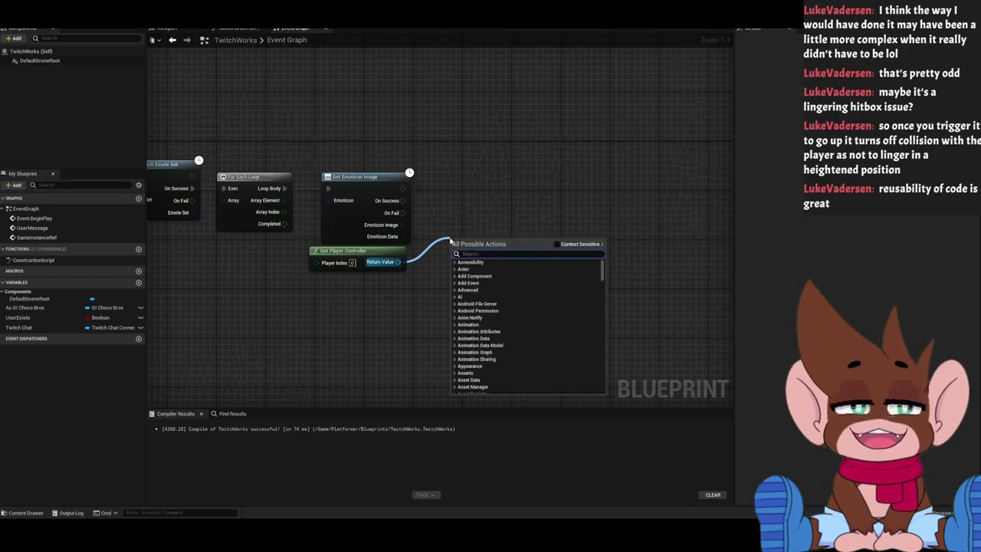
text(create)
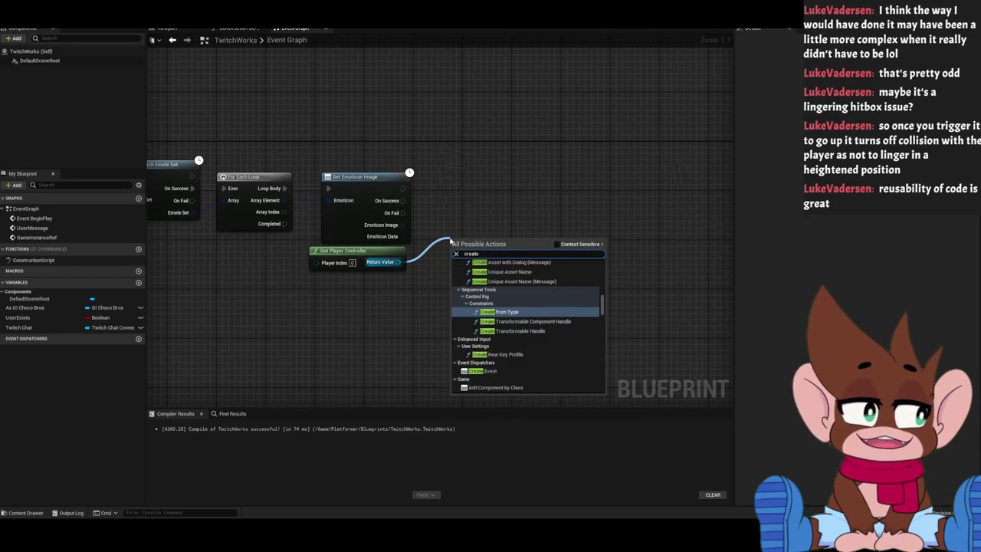
key(BackSpace)
key(BackSpace)
text(widget)
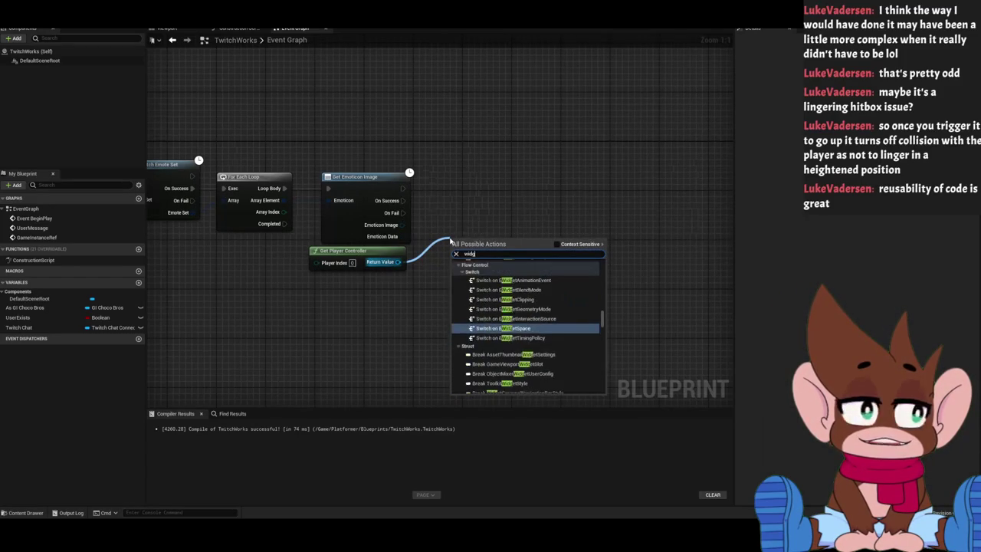
click(557, 244)
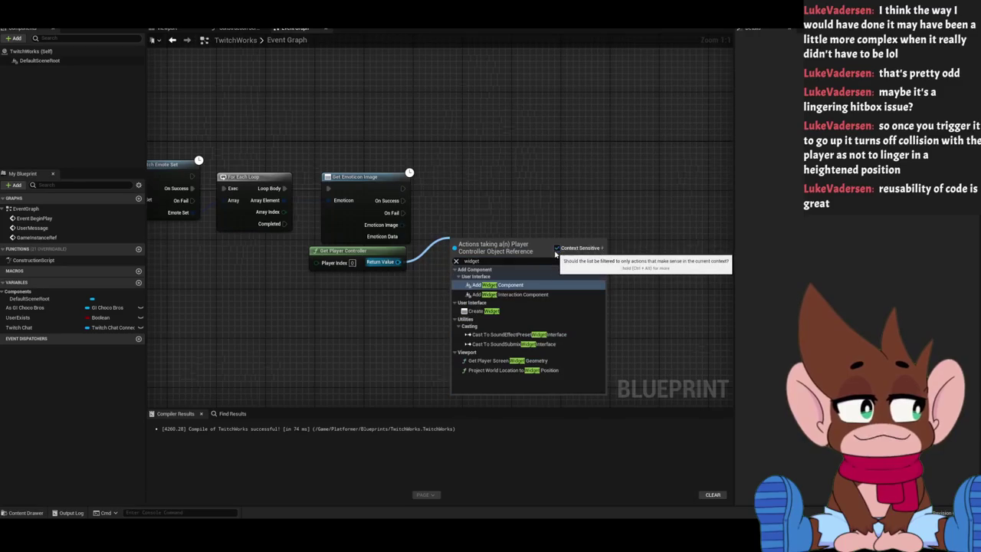
click(560, 312)
drag(491, 240, 502, 212)
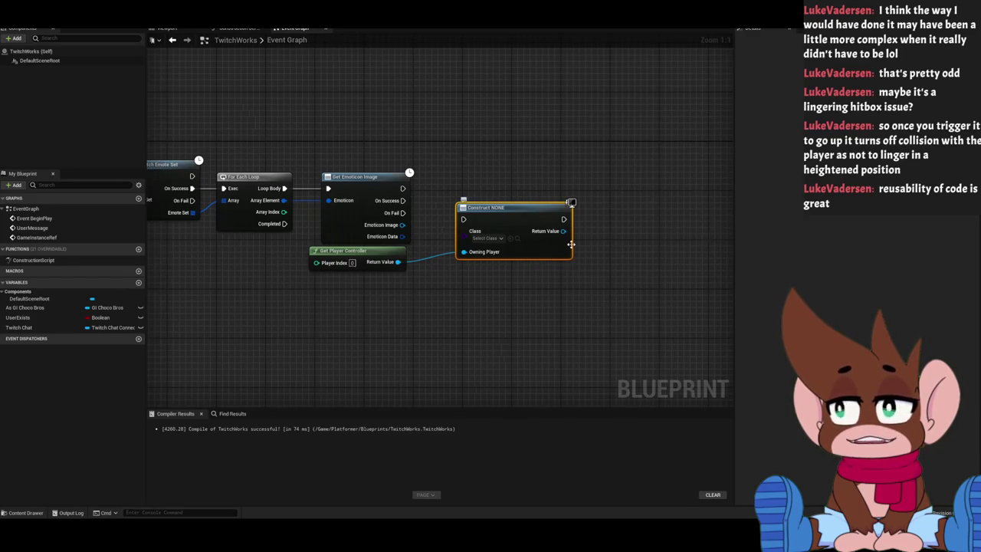
key(Delete)
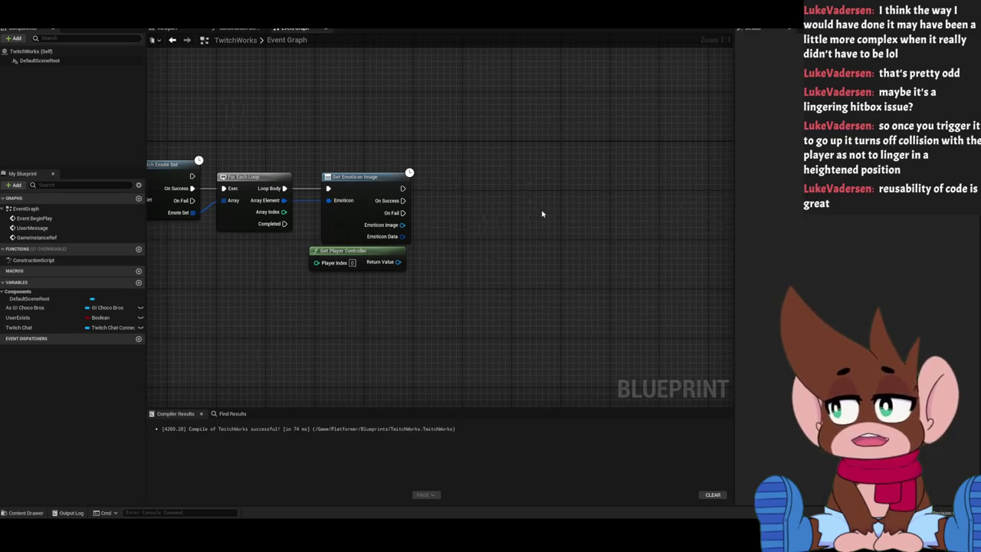
right_click(529, 248)
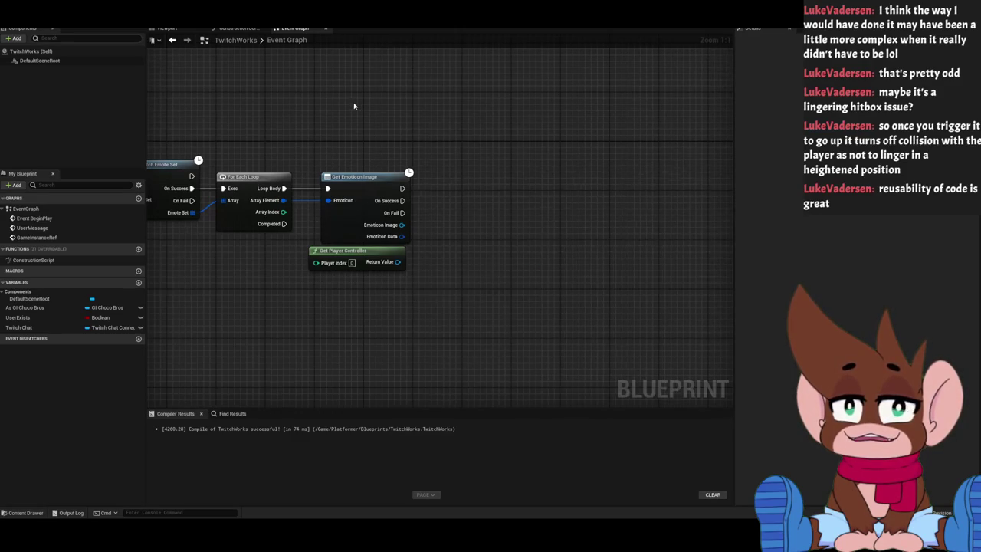
Zoom out over the emote node chain and the TwitchUser nodes, then switch to the TwiWorks docs.
scroll(374, 118, down, 1)
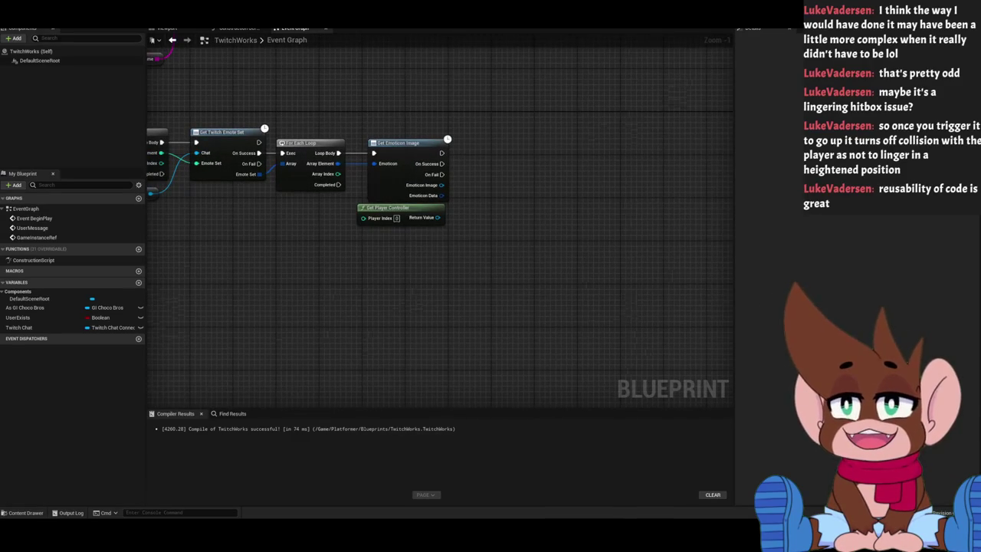
scroll(532, 191, down, 2)
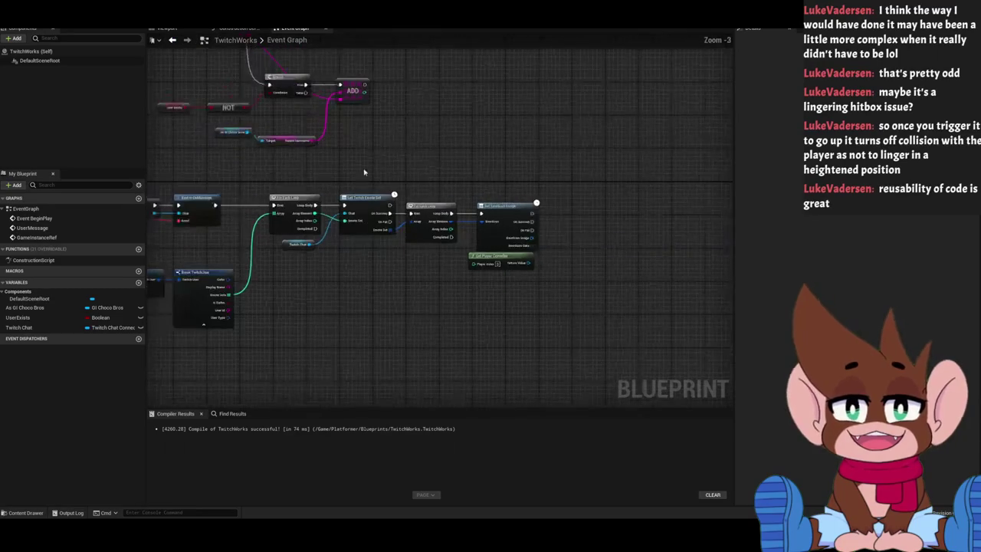
drag(367, 176, 434, 120)
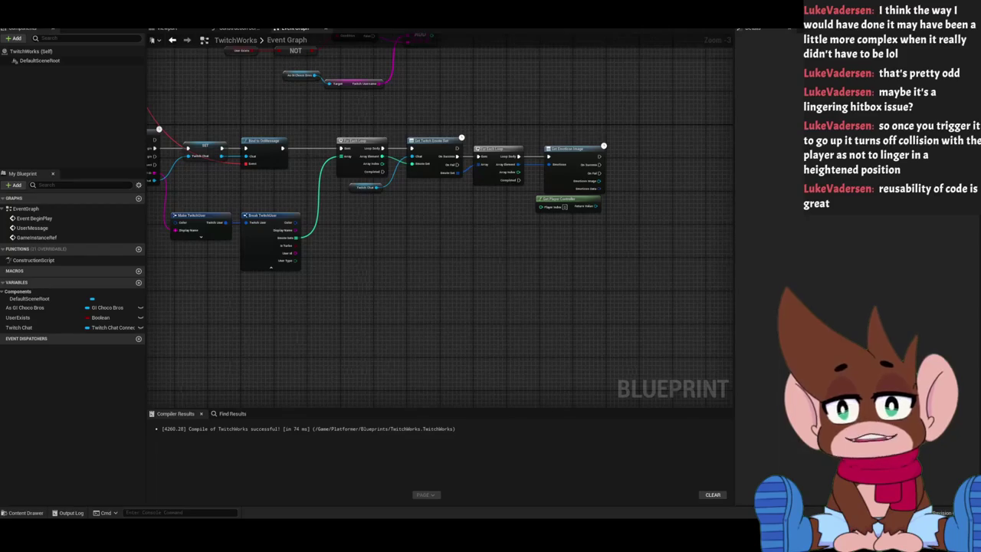
key(alt+Tab)
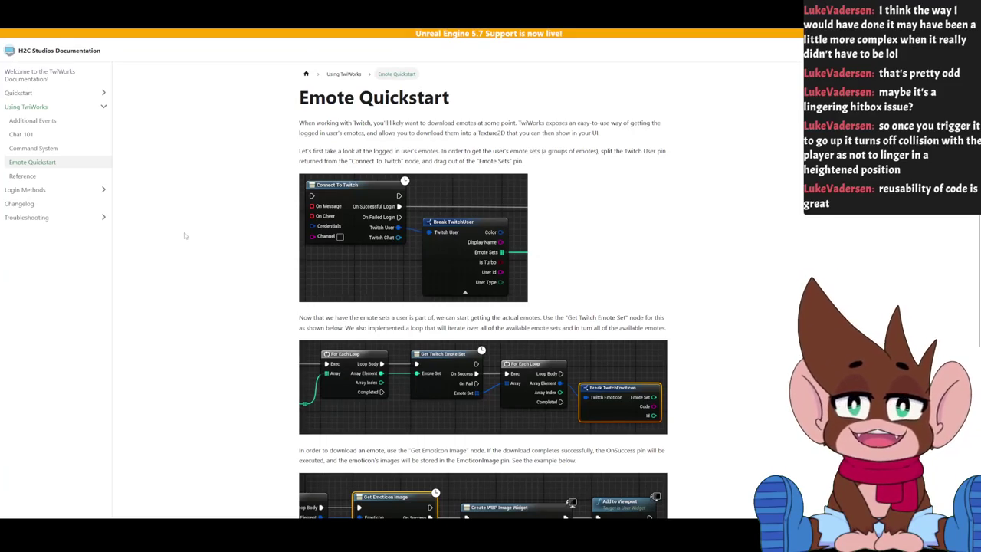
Read the Emote Quickstart's Get Emoticon Image and Create Widget example, then return to Unreal Engine.
scroll(200, 238, down, 3)
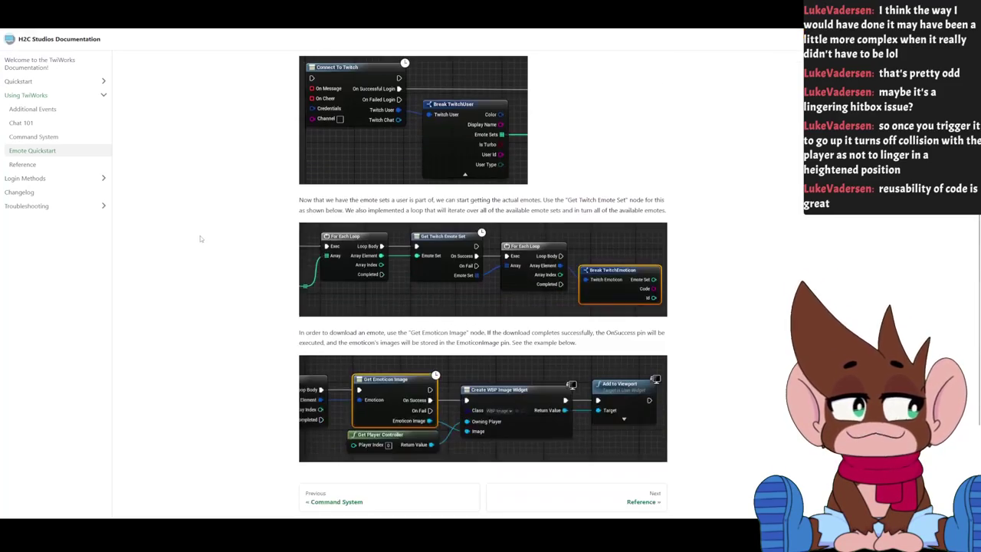
drag(309, 196, 559, 200)
click(643, 207)
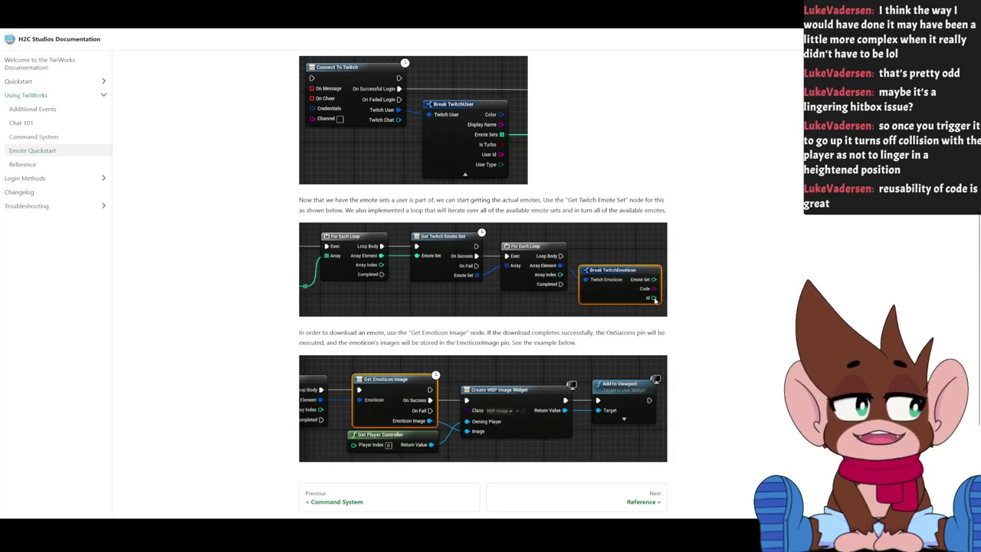
scroll(437, 279, down, 1)
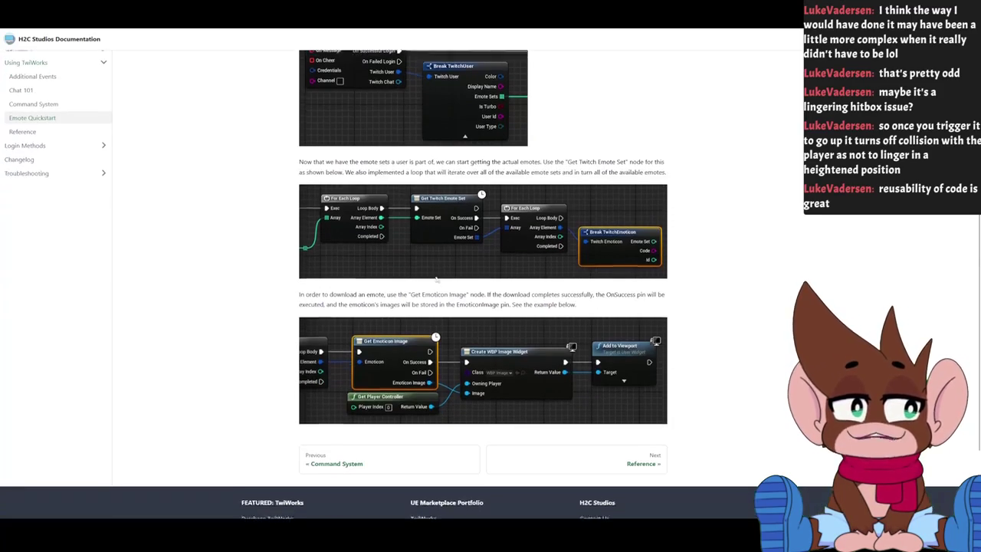
drag(343, 293, 449, 293)
click(435, 302)
click(452, 294)
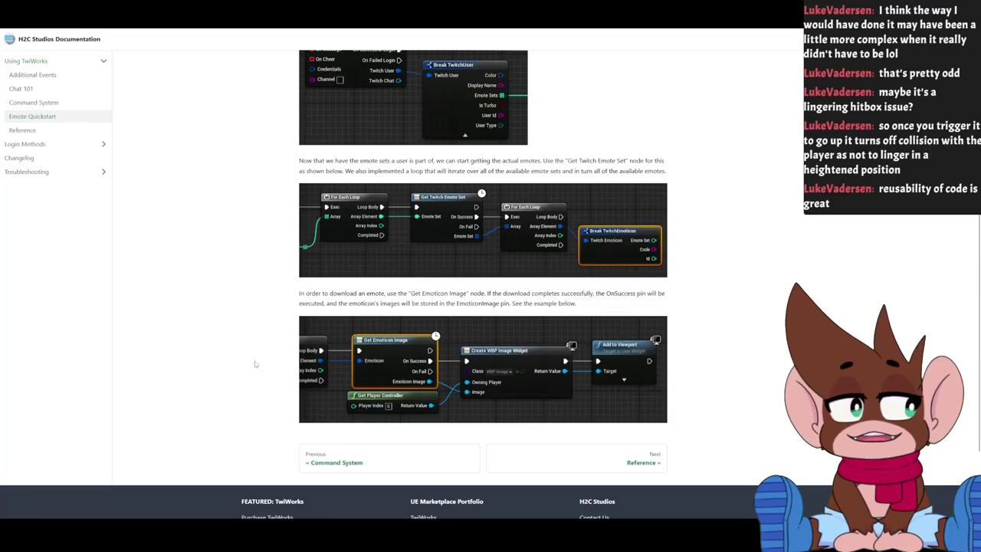
key(alt+Tab)
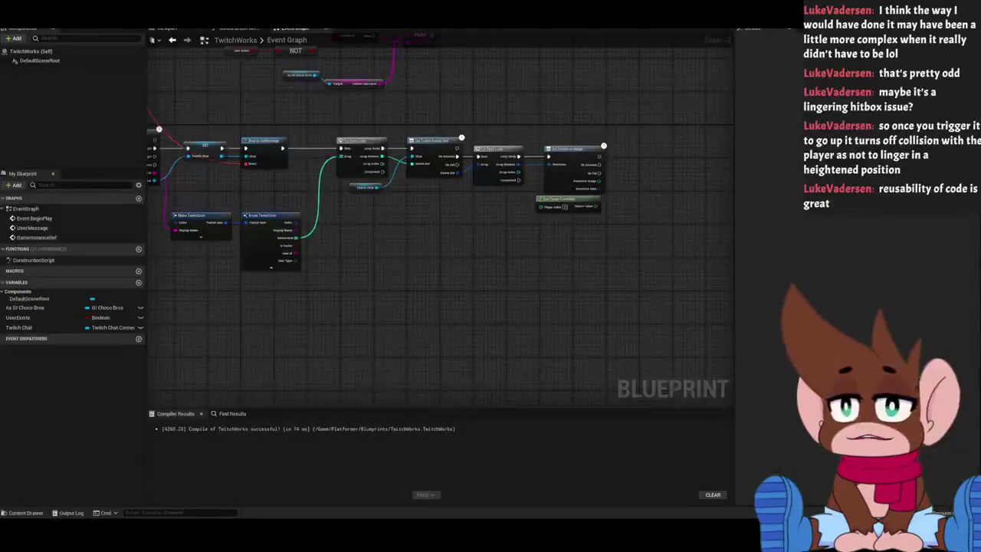
Create a User Widget blueprint named W_Emoticon in the Blueprints folder and open it.
drag(519, 311, 649, 333)
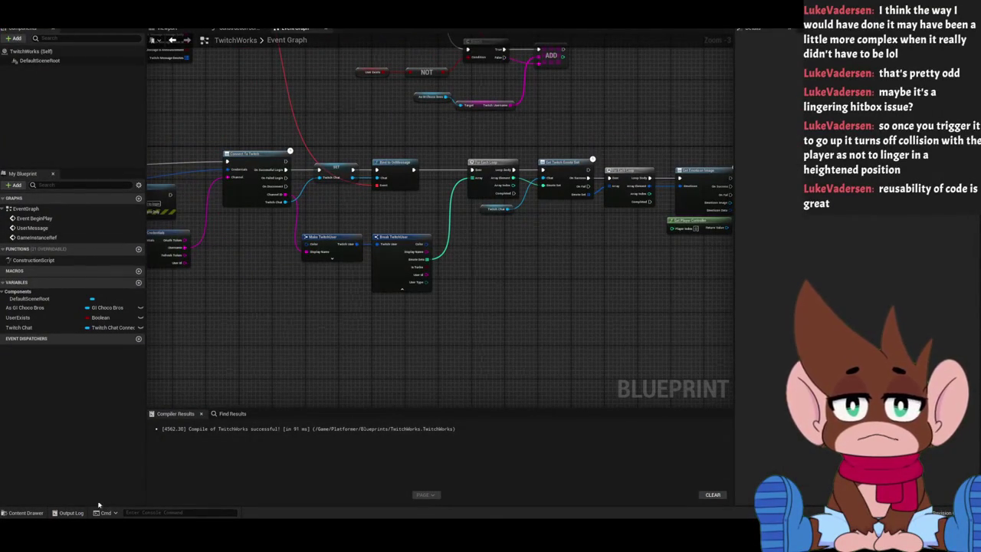
click(26, 512)
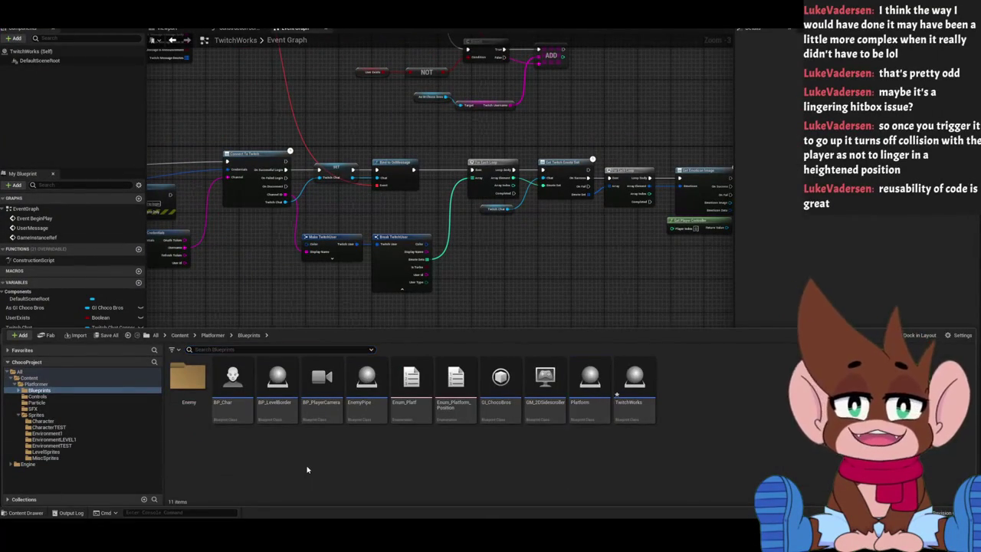
right_click(720, 416)
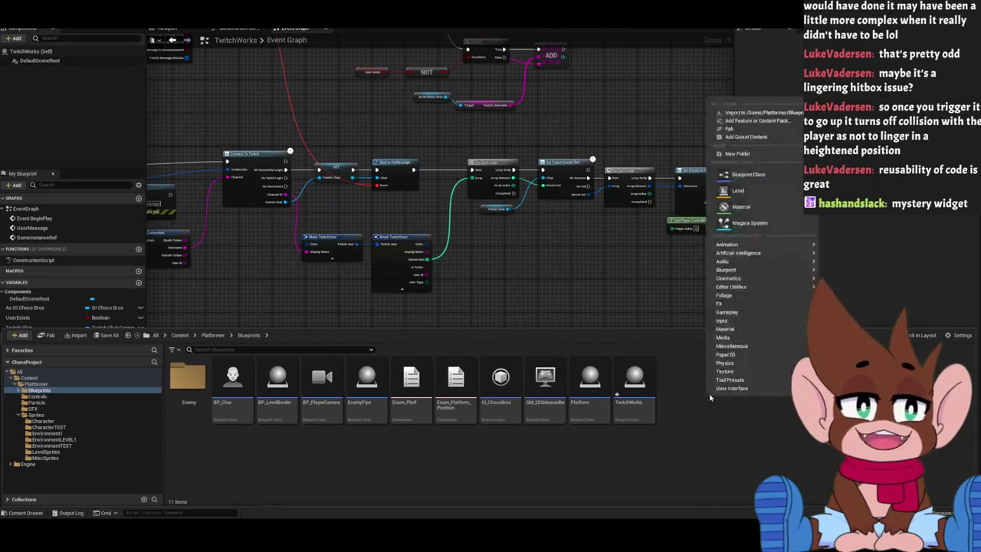
mouse_move(738, 389)
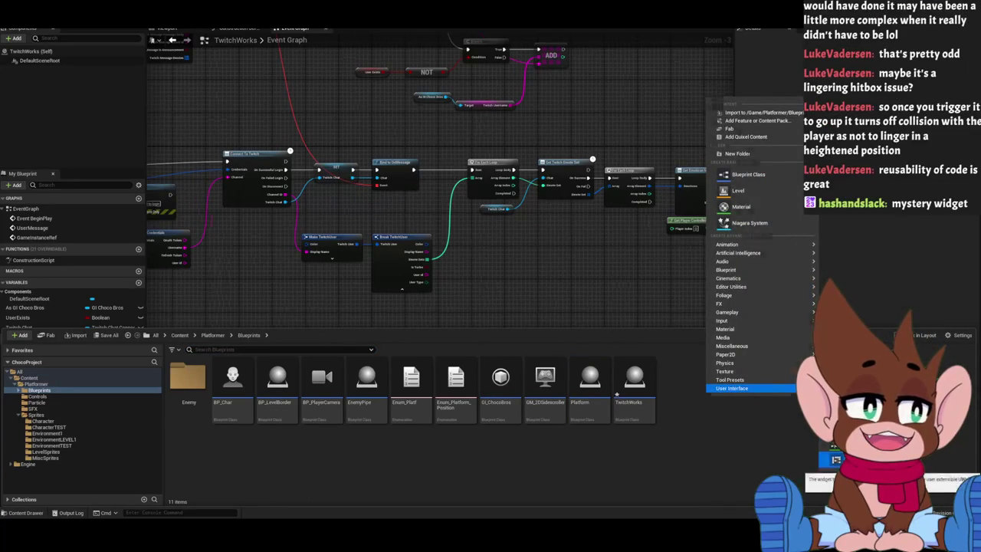
click(851, 391)
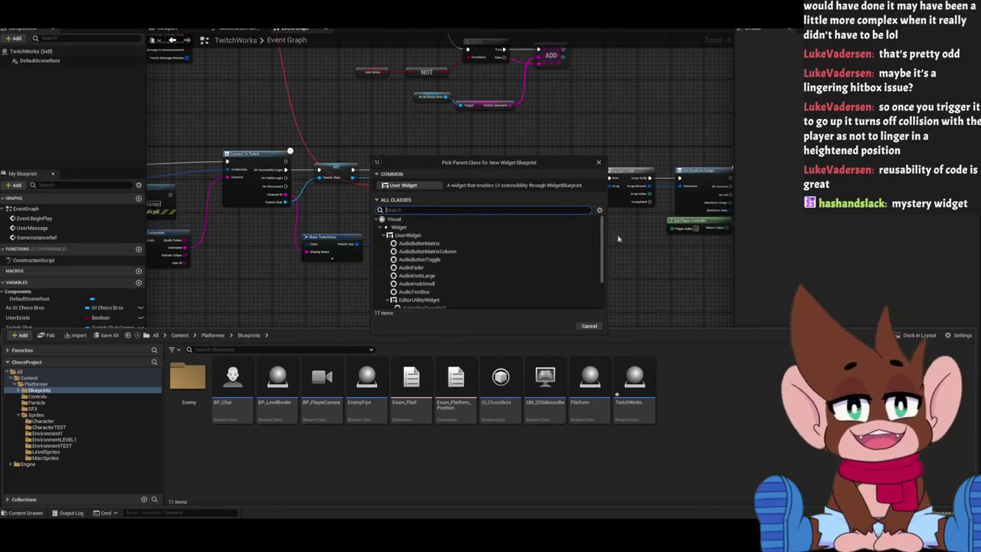
click(404, 185)
text(W_)
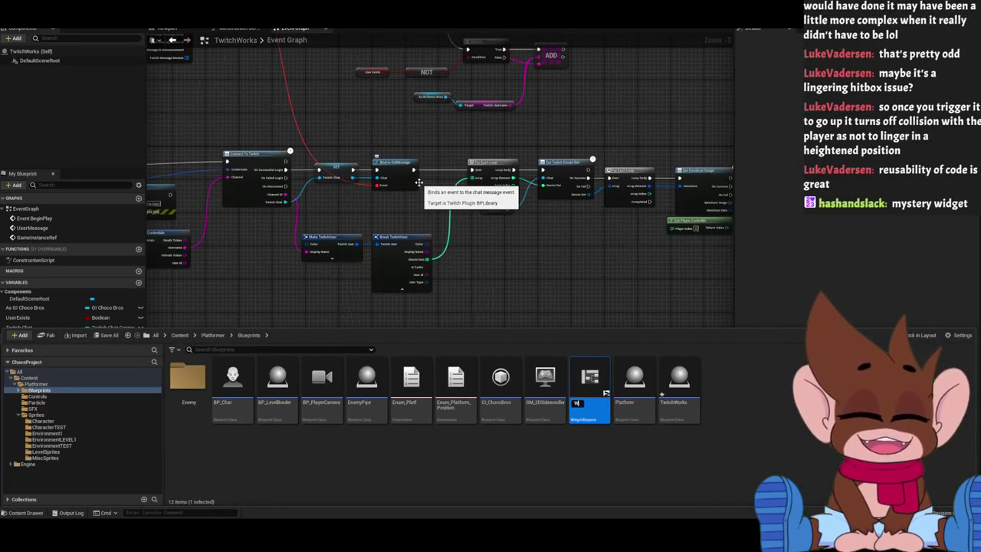
text(Emo)
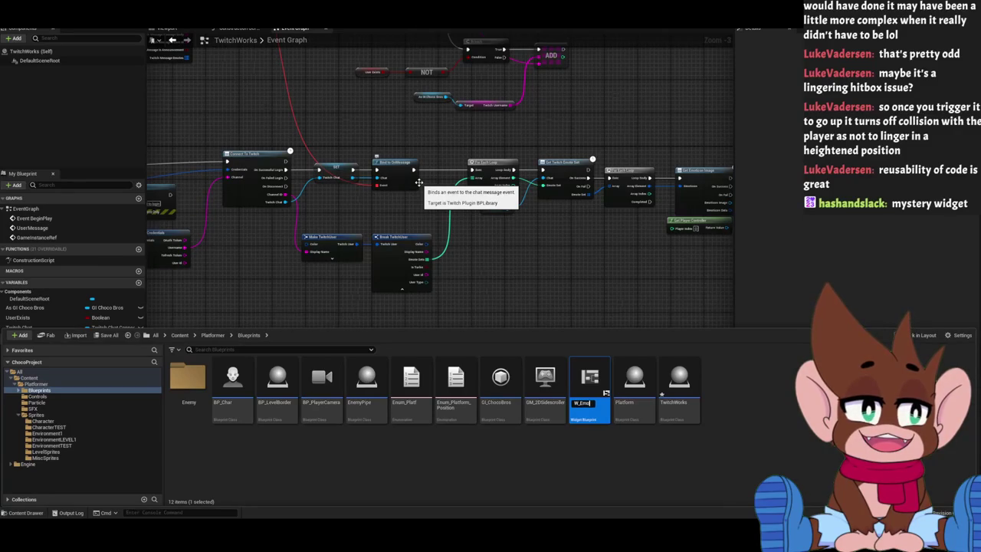
text(ticon)
key(Return)
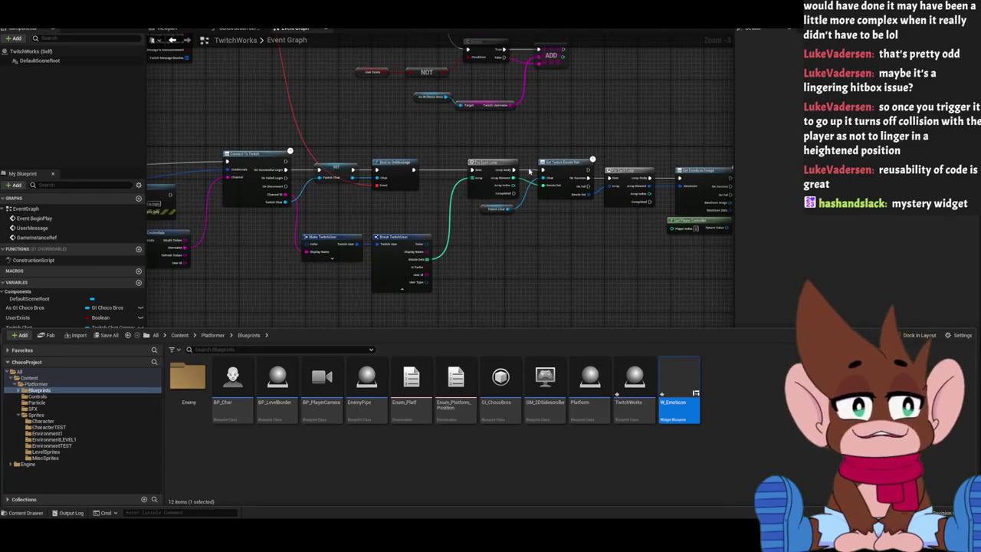
double_click(671, 378)
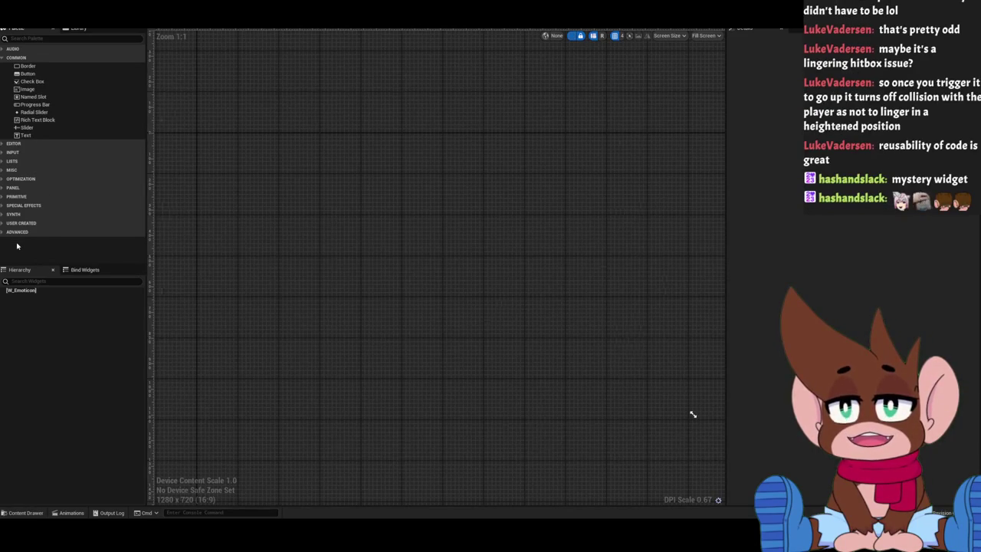
Add an Image named Emoticon to W_Emoticon's canvas, then switch to the other Blueprint editors.
mouse_move(27, 89)
mouse_down()
mouse_move(389, 180)
mouse_move(417, 199)
mouse_up()
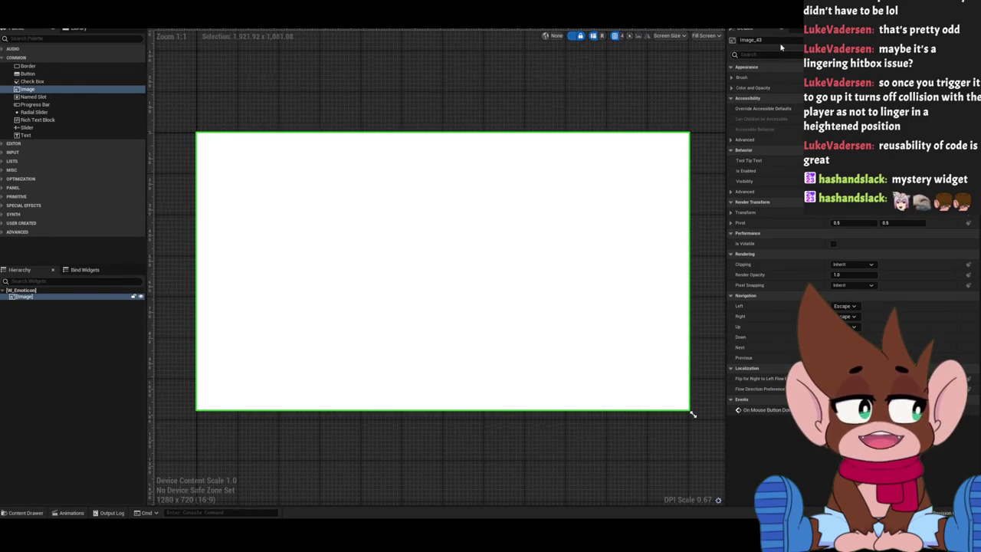
click(751, 39)
text(Emoticon)
key(Return)
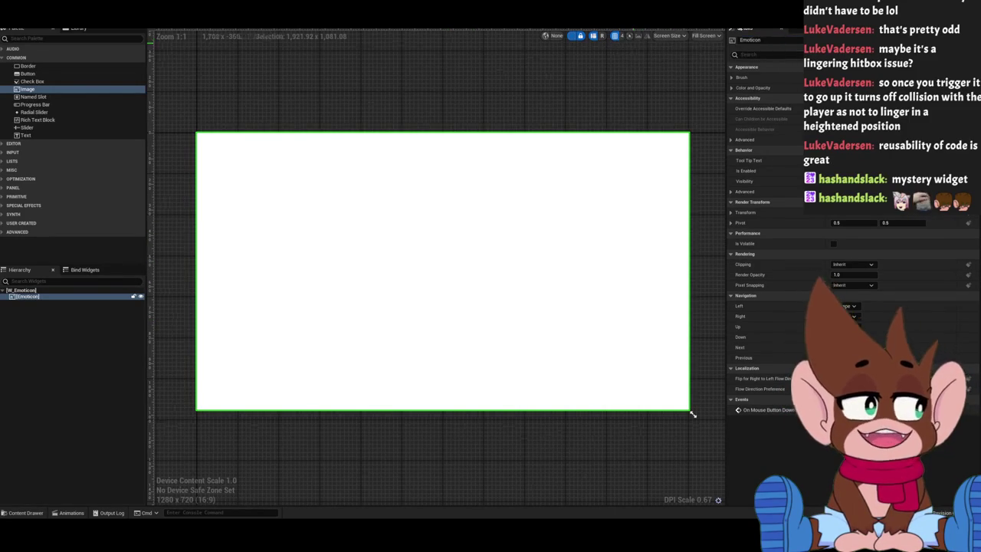
key(ctrl+Tab)
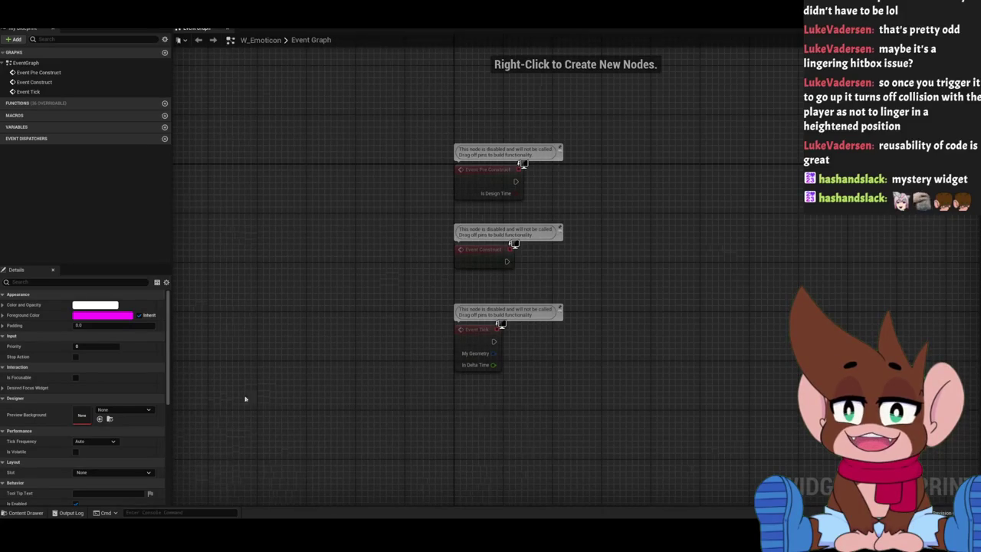
key(Home)
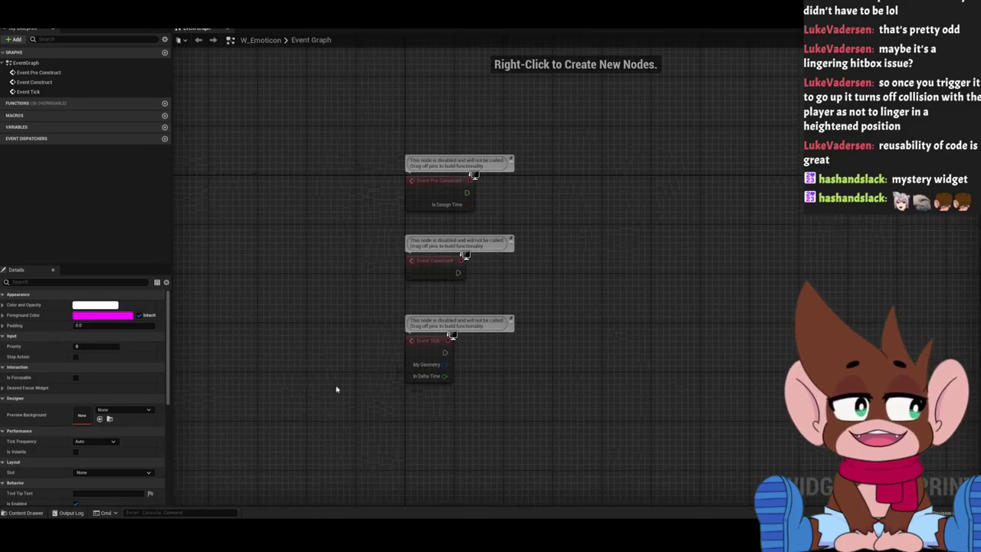
key(alt+Tab)
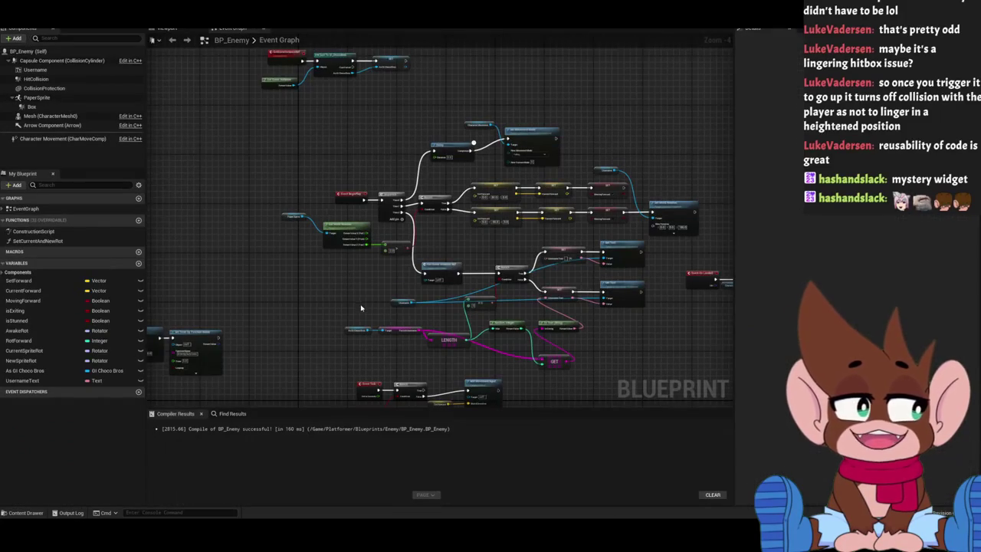
Add a Create Widget node after On Success, class W_Emoticon, owned by Get Player Controller.
key(alt+Tab)
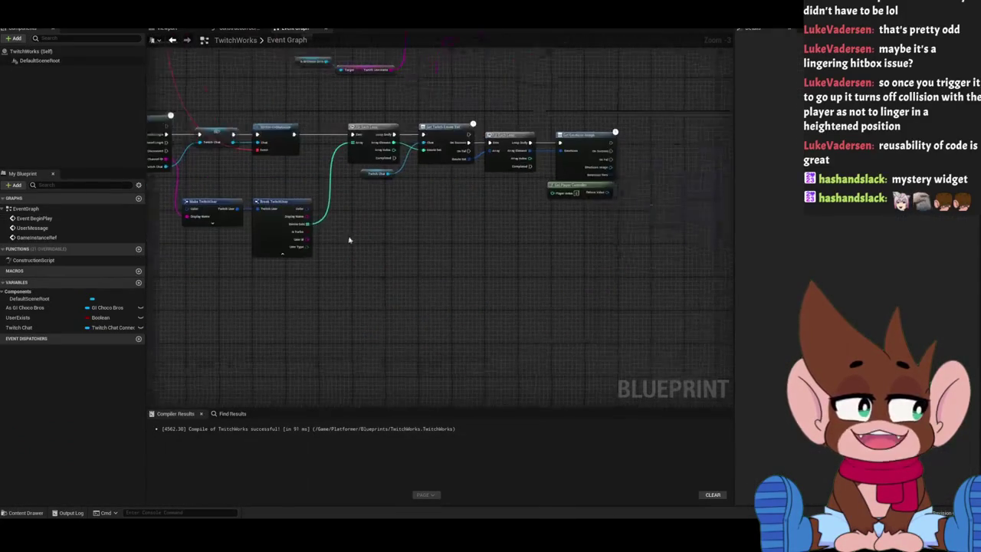
key(Home)
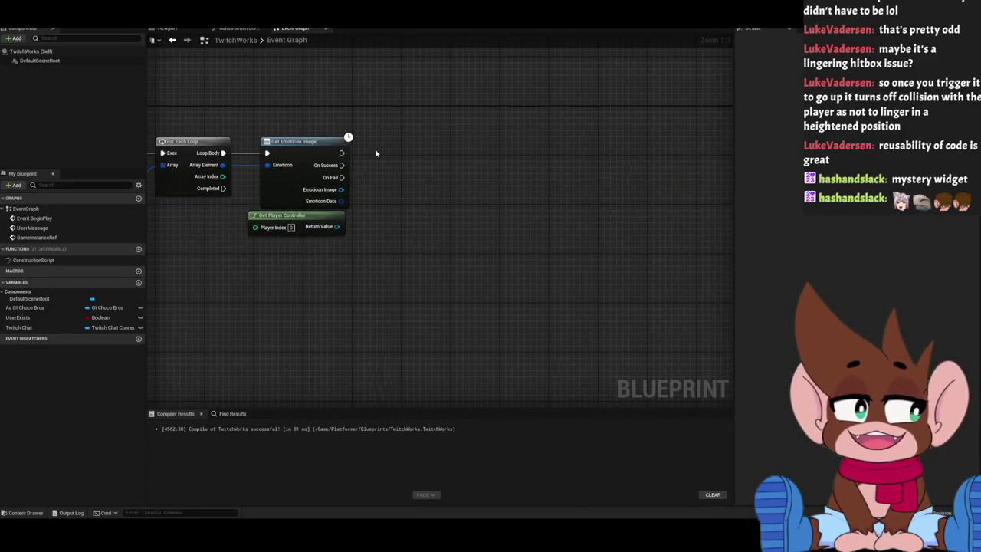
mouse_move(506, 167)
mouse_down()
mouse_move(619, 279)
mouse_move(464, 220)
mouse_up()
right_click(435, 194)
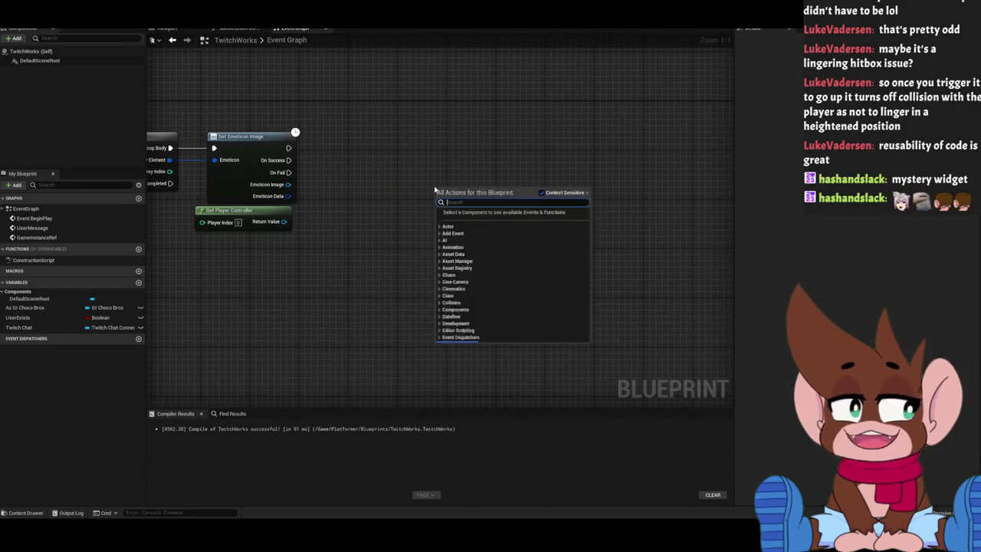
text(create)
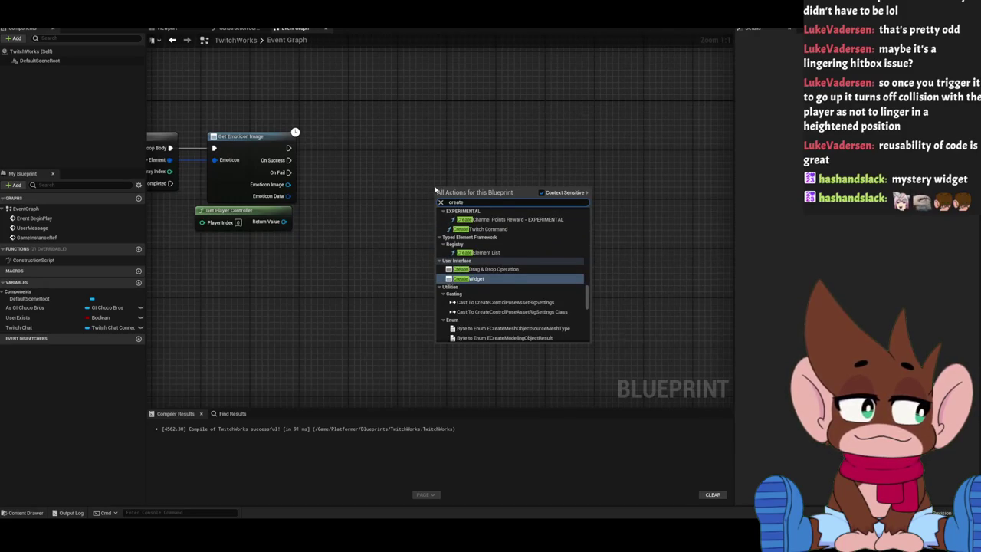
click(468, 278)
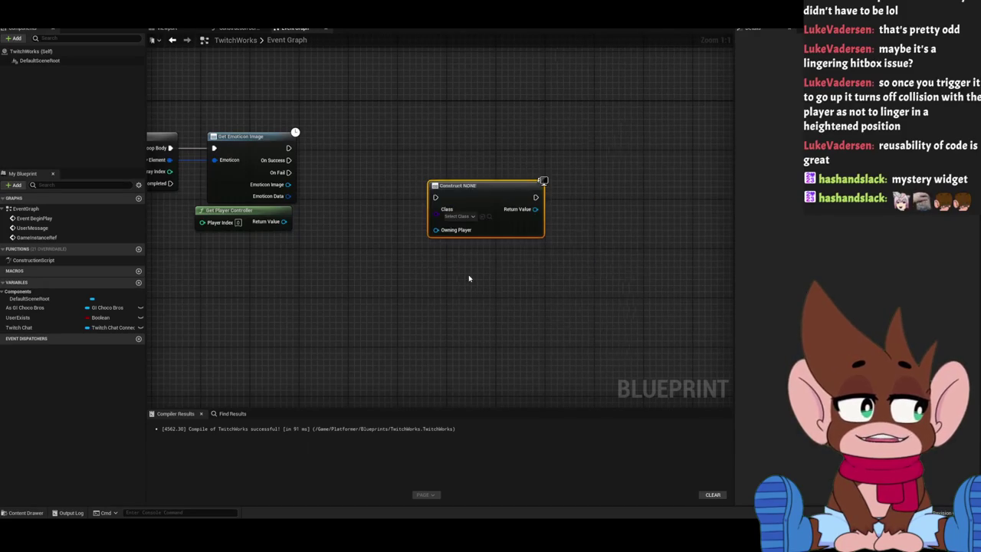
mouse_move(474, 197)
mouse_down()
mouse_move(370, 123)
mouse_move(370, 149)
mouse_up()
drag(288, 148, 430, 144)
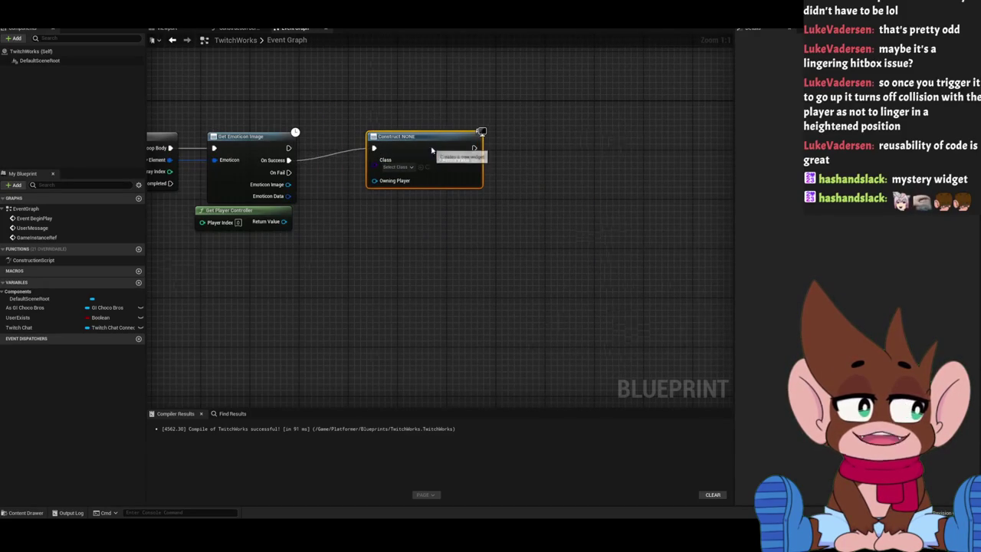
click(399, 172)
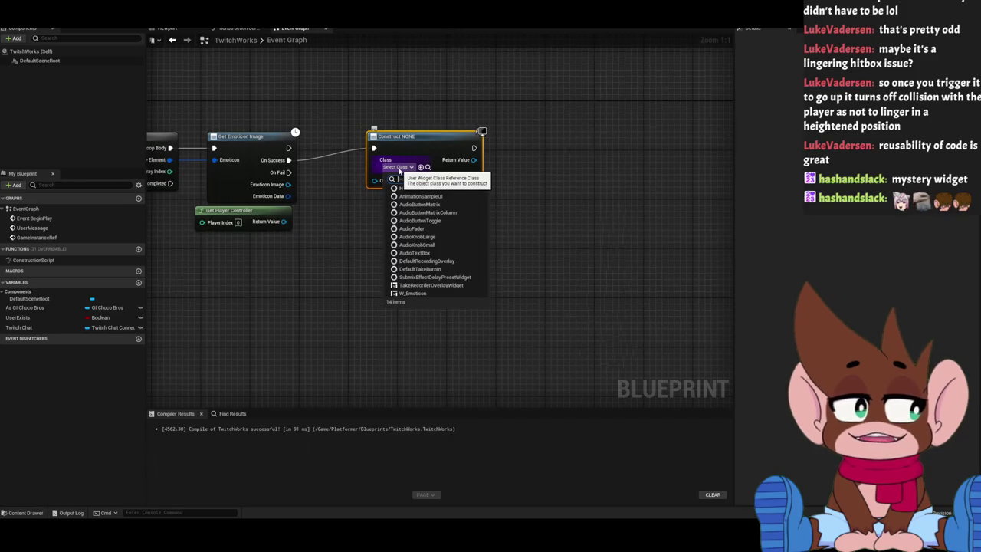
click(429, 294)
mouse_move(374, 181)
mouse_down()
mouse_move(258, 223)
mouse_move(284, 222)
mouse_up()
Promote the widget's Return Value to a new variable named EmoticonImage.
click(395, 274)
drag(395, 274, 525, 288)
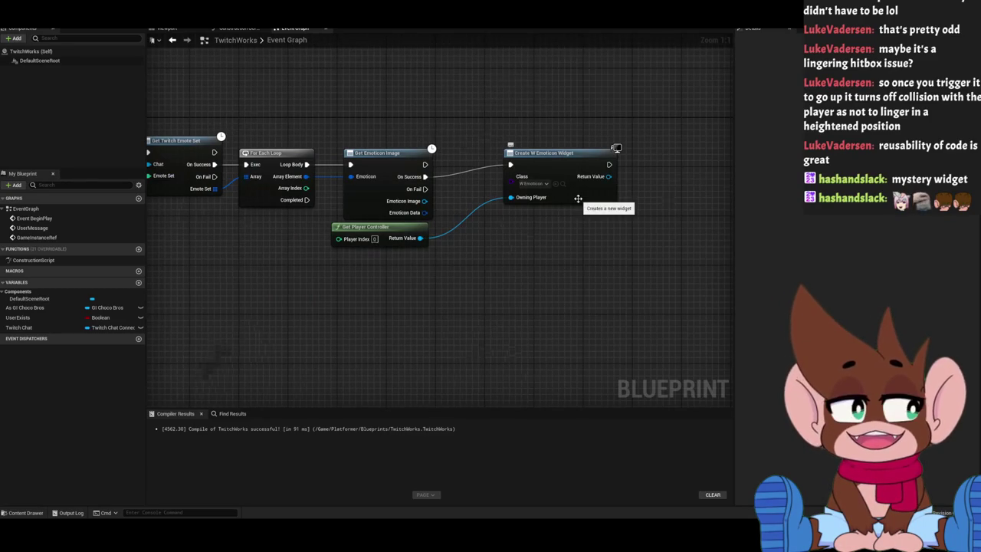
mouse_move(606, 258)
mouse_down()
mouse_move(482, 292)
mouse_move(466, 252)
mouse_move(486, 260)
mouse_up()
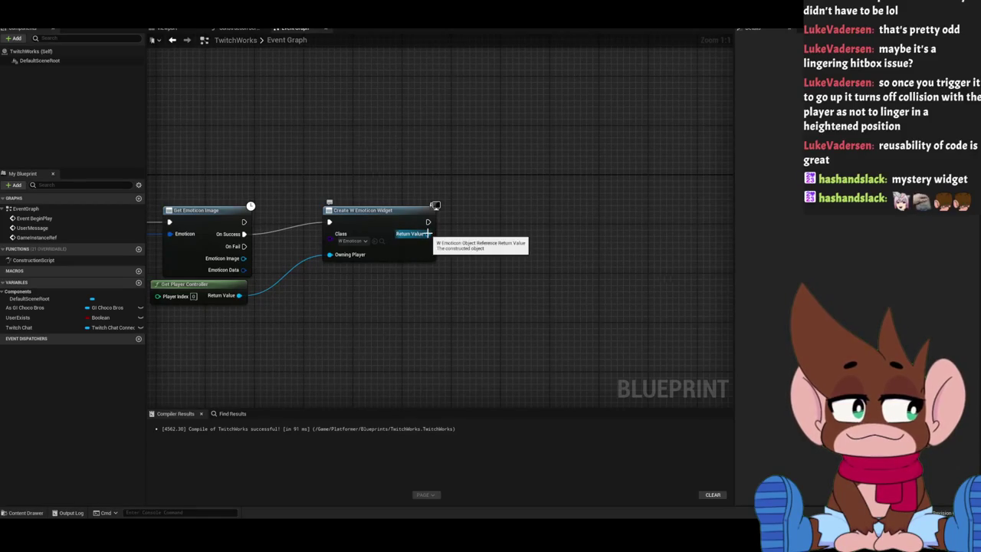
right_click(427, 233)
click(448, 249)
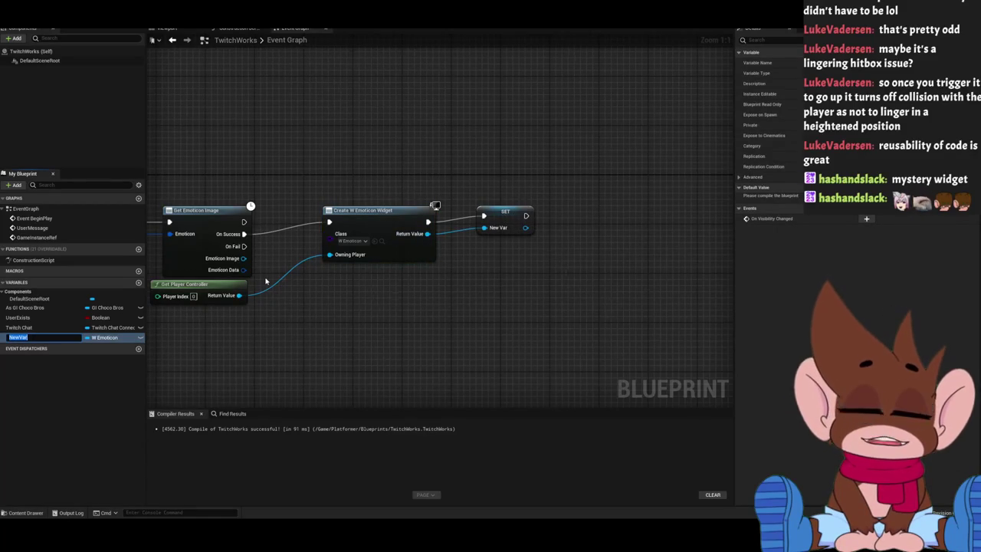
text(EmoticonImage)
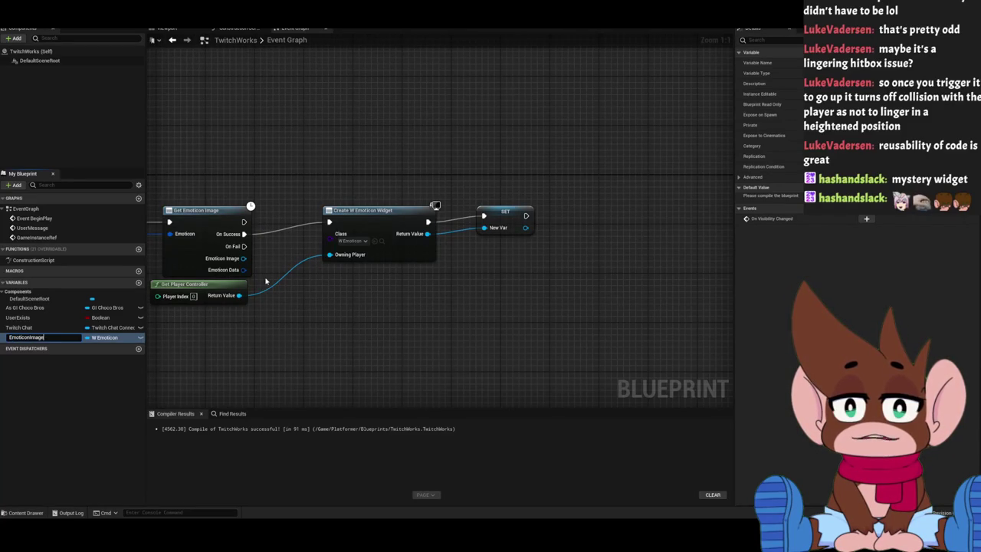
key(Return)
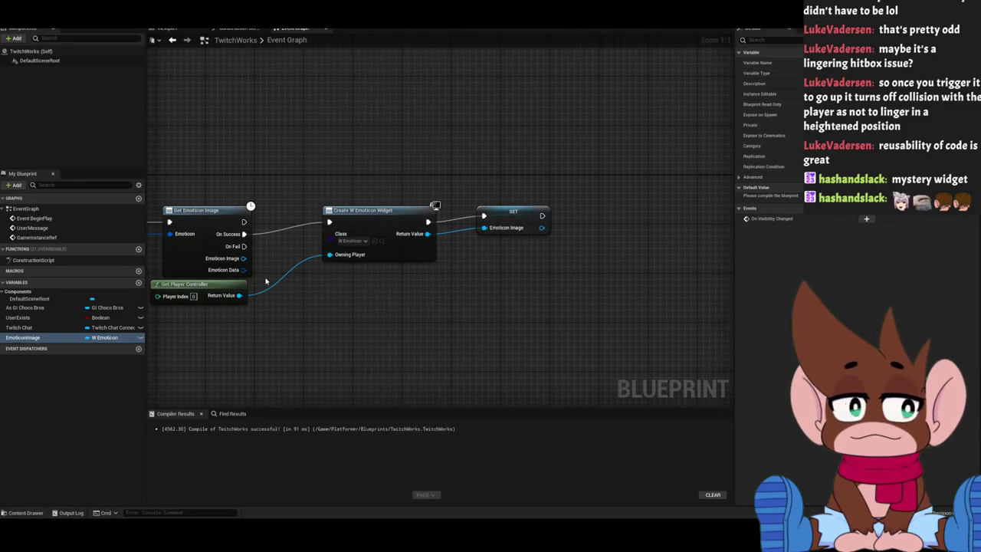
click(503, 221)
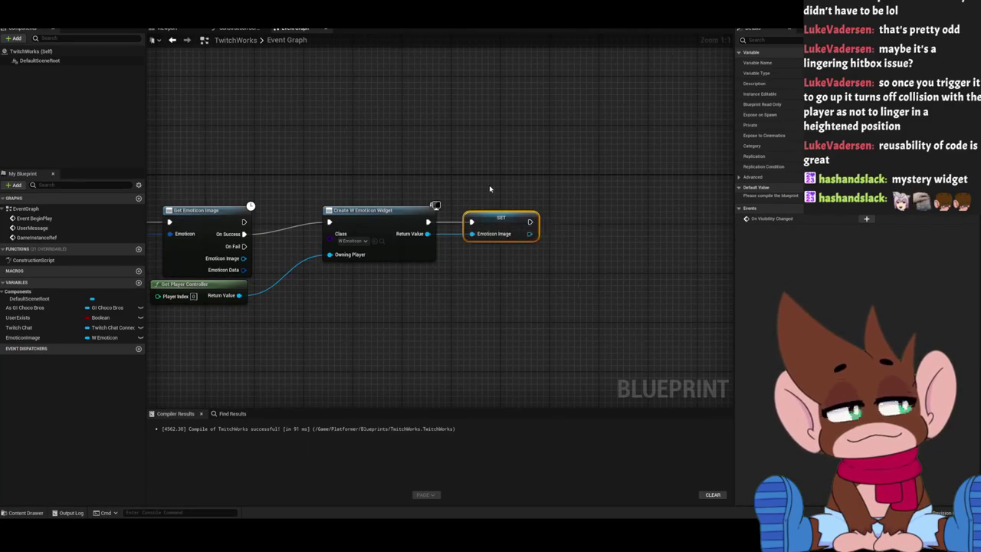
drag(479, 160, 412, 132)
drag(355, 145, 477, 152)
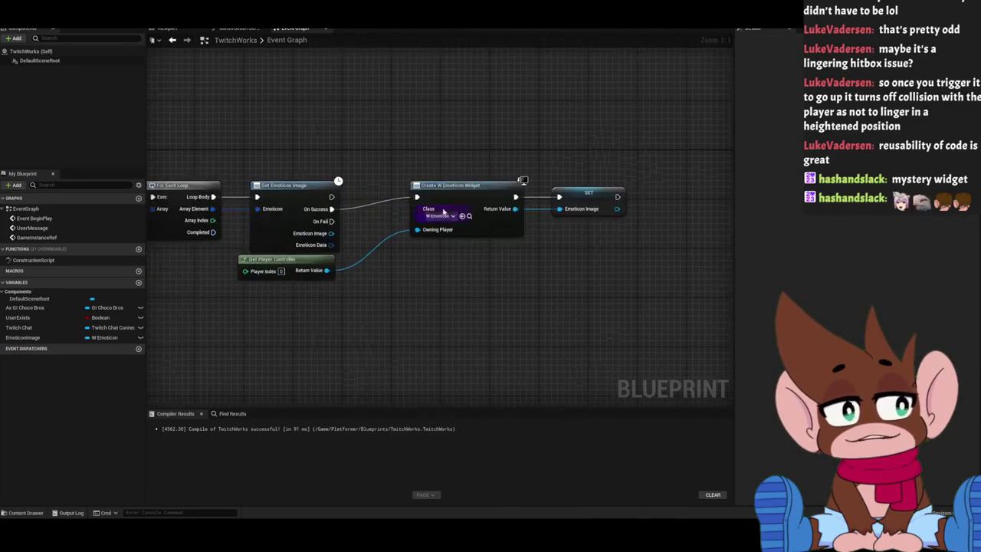
drag(554, 157, 462, 158)
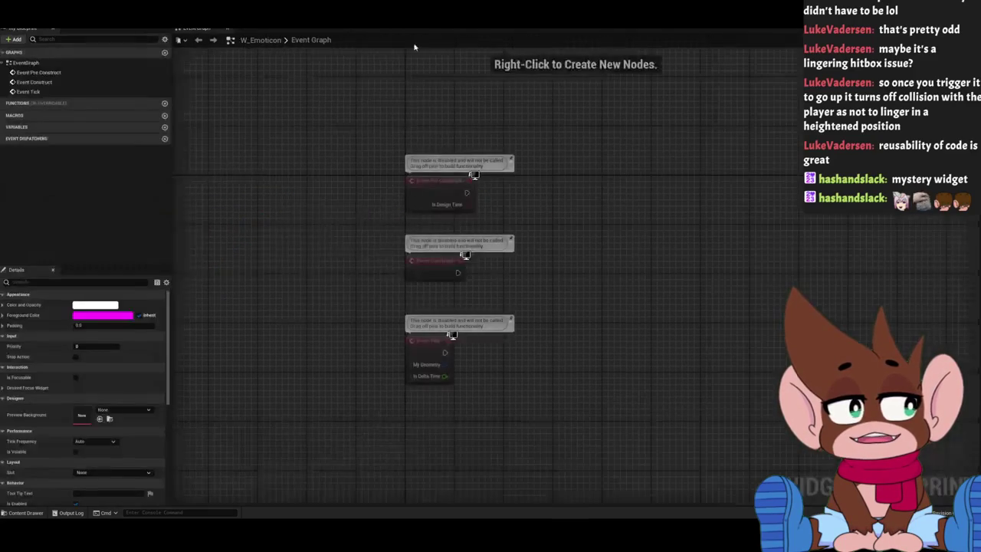
Delete the Event Pre Construct and Event Tick nodes from W_Emoticon's graph.
drag(511, 103, 409, 97)
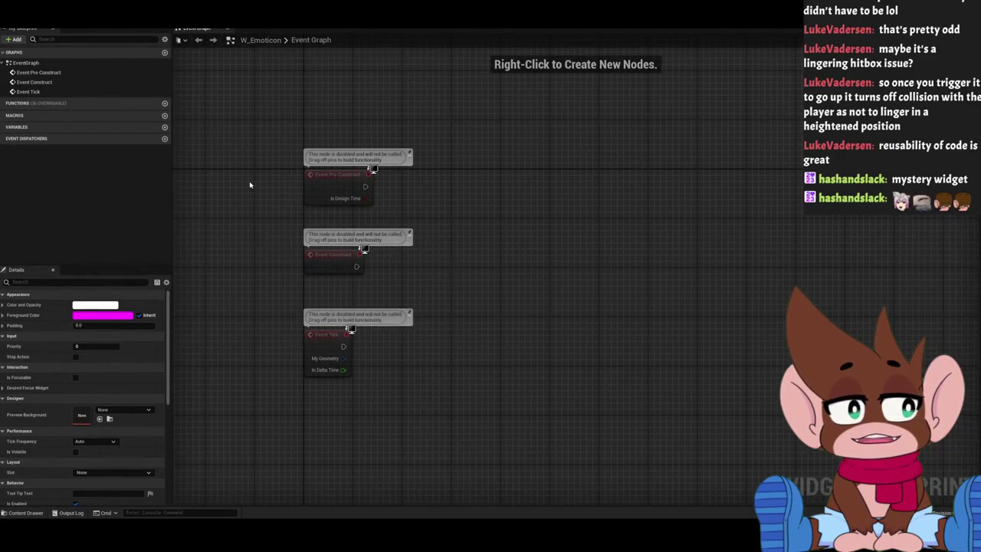
click(326, 202)
key(Delete)
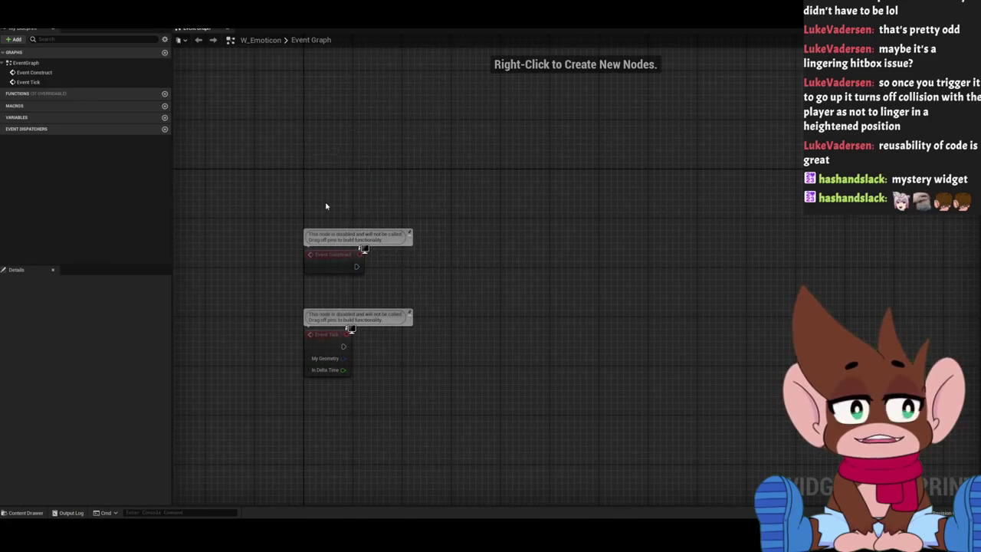
click(310, 351)
key(Delete)
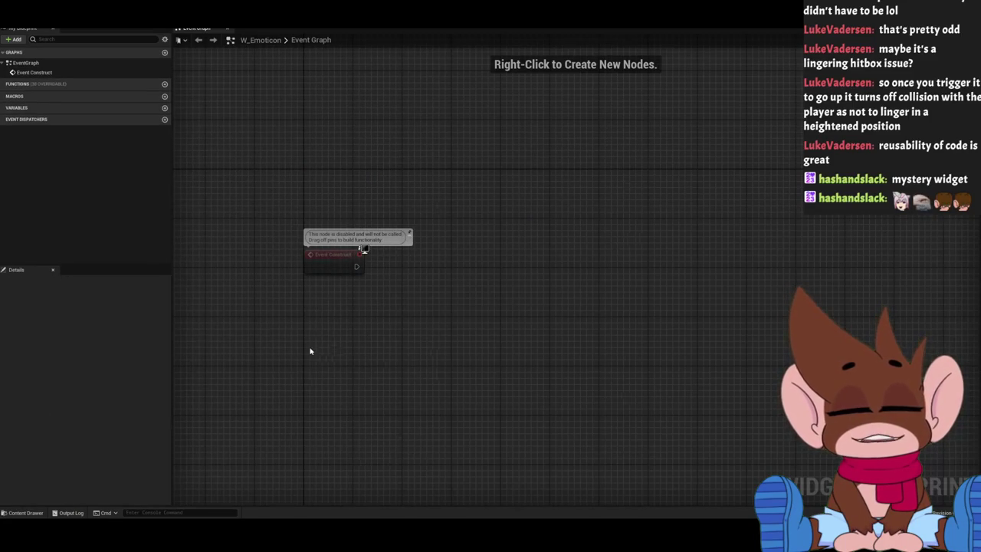
Add a function NewFunction with a Twitch Emoticon input parameter.
click(164, 83)
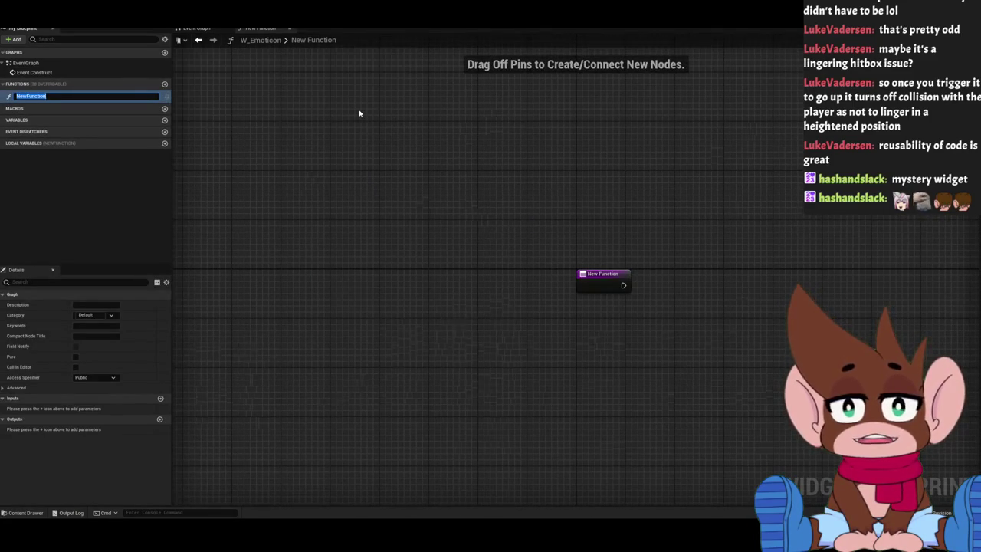
click(601, 282)
click(160, 419)
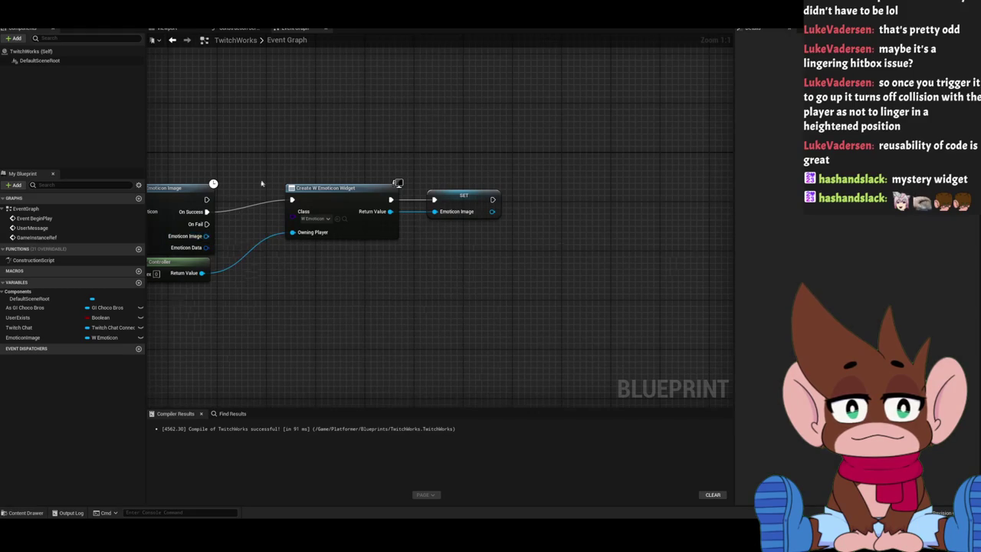
double_click(394, 184)
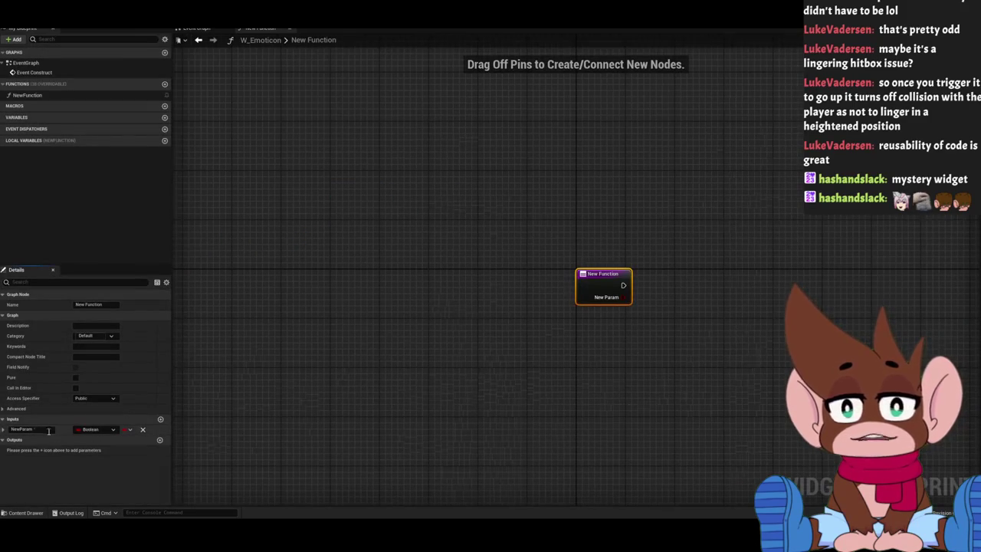
click(93, 430)
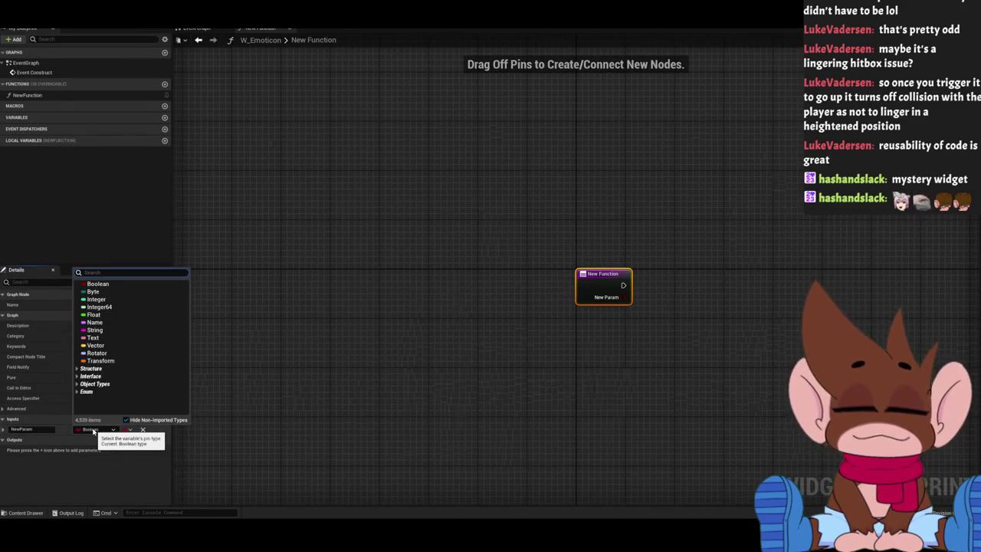
text(emoticon)
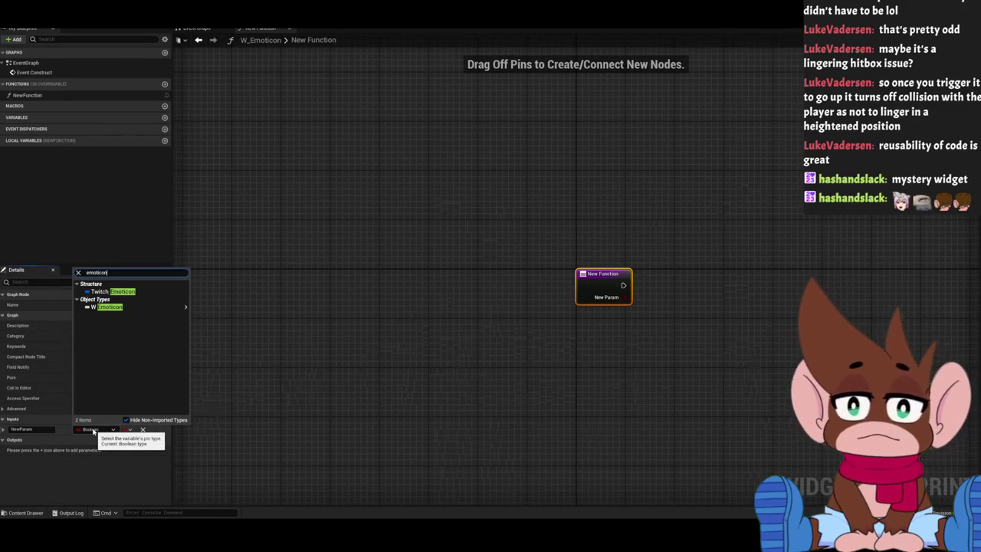
mouse_move(129, 308)
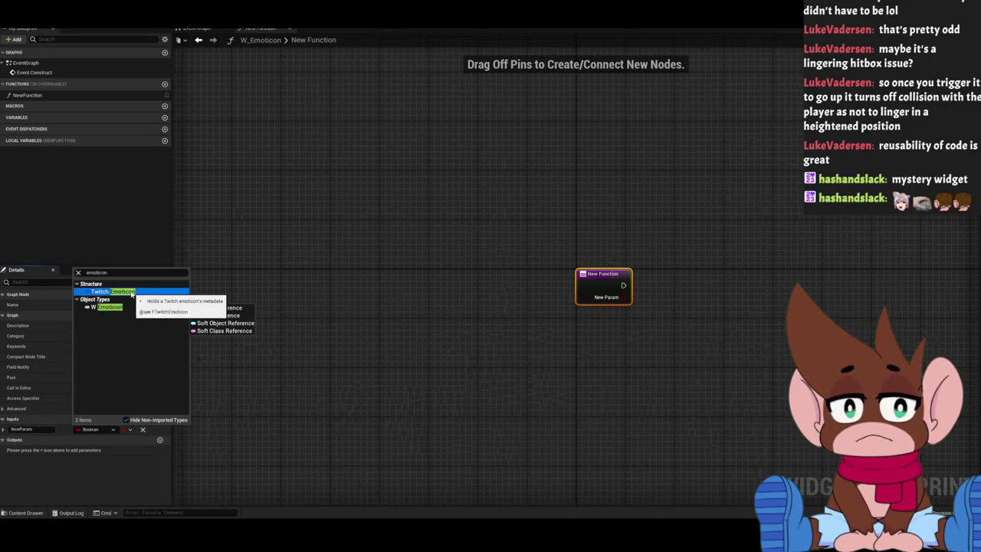
click(122, 292)
Remove the New Param input so NewFunction has no inputs.
click(96, 429)
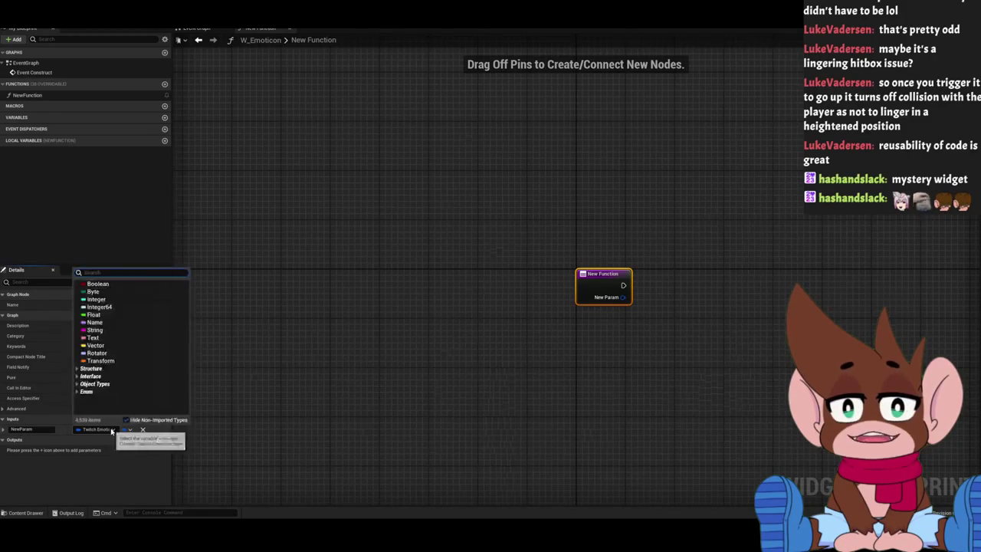
click(254, 373)
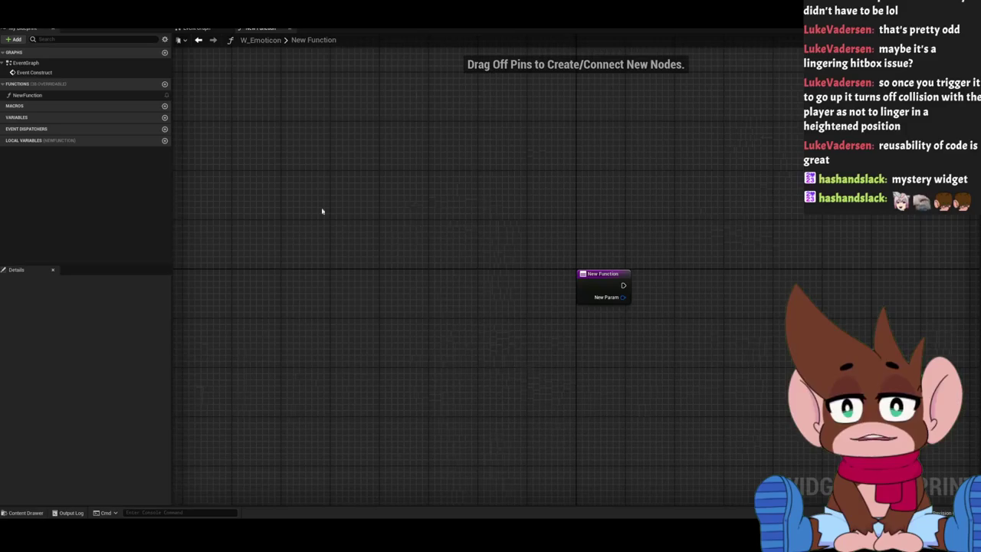
click(613, 280)
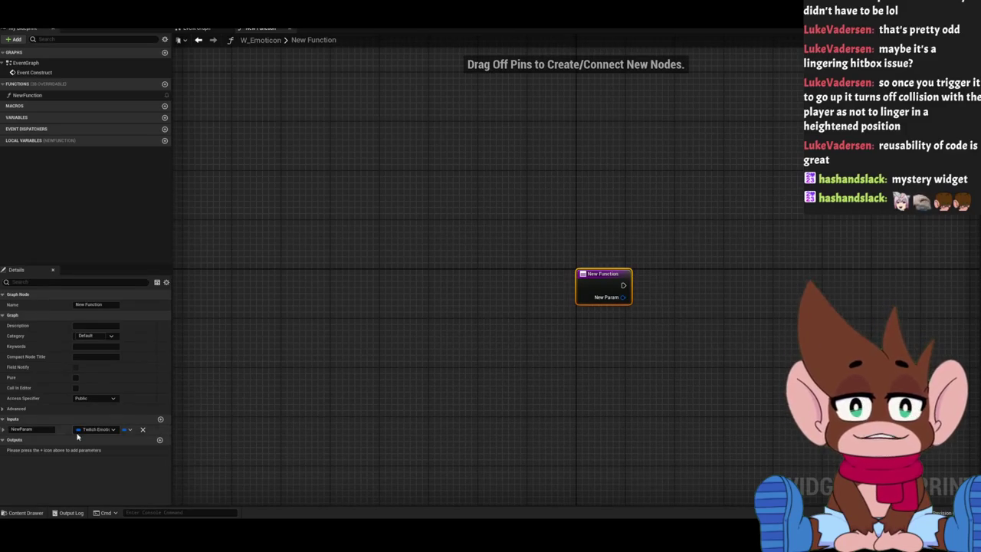
click(143, 429)
click(418, 230)
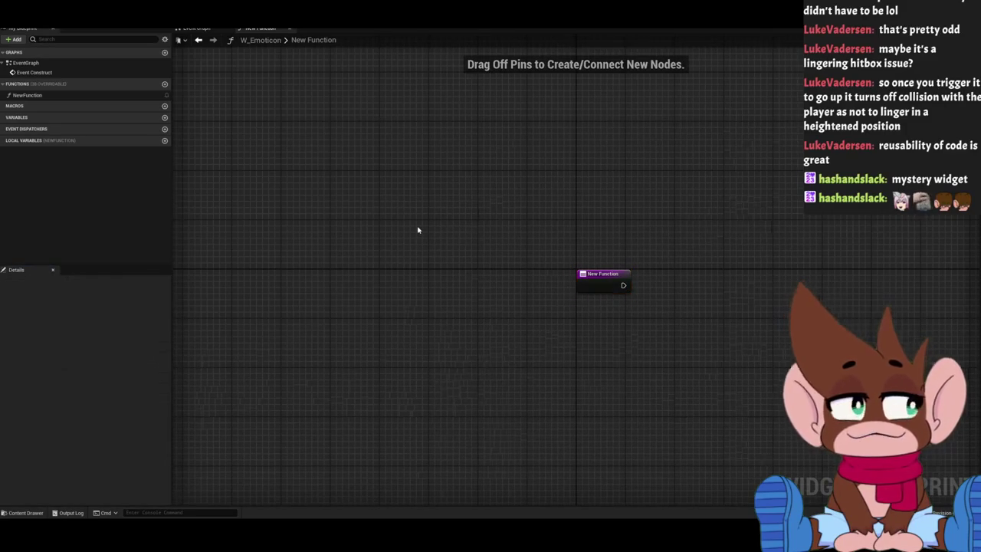
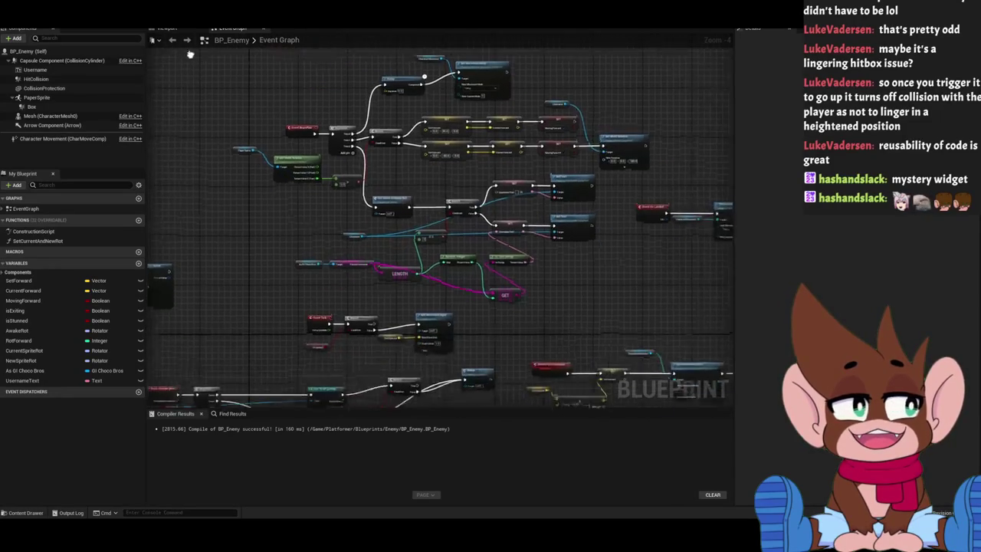
Open the empty NewFunction graph inside the W_Emoticon widget blueprint.
scroll(389, 135, up, 5)
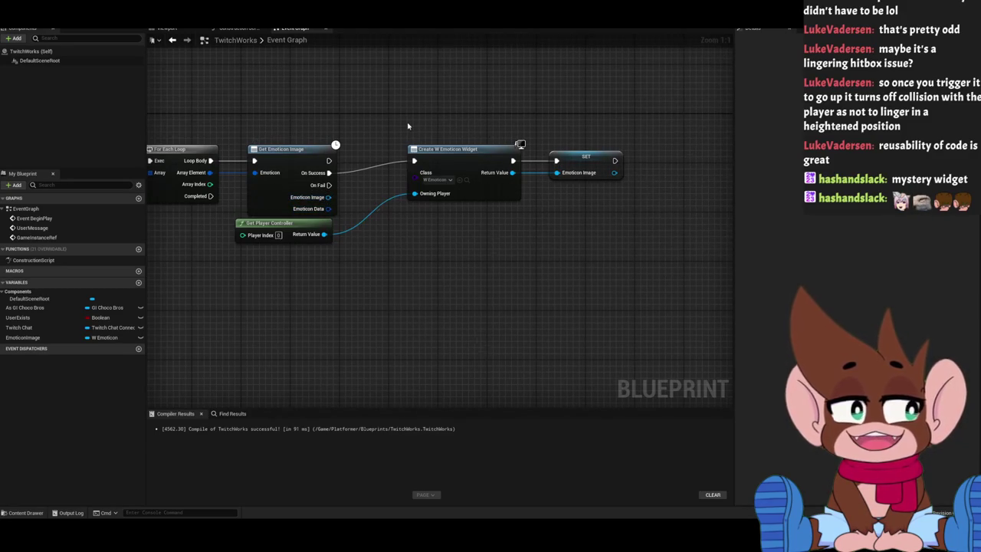
double_click(518, 149)
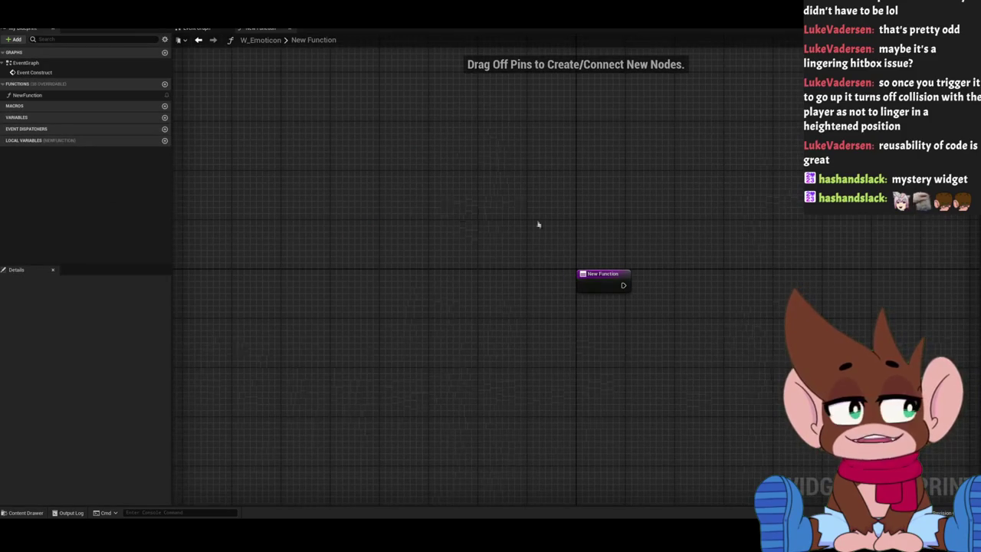
Add a new input parameter to the function entry node and name it EmoteInput.
click(595, 283)
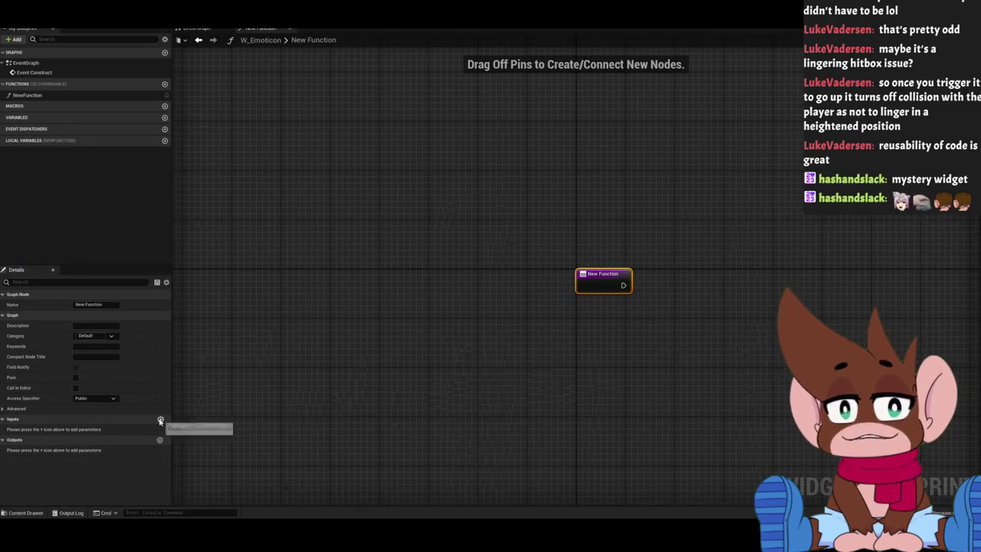
click(160, 418)
double_click(21, 429)
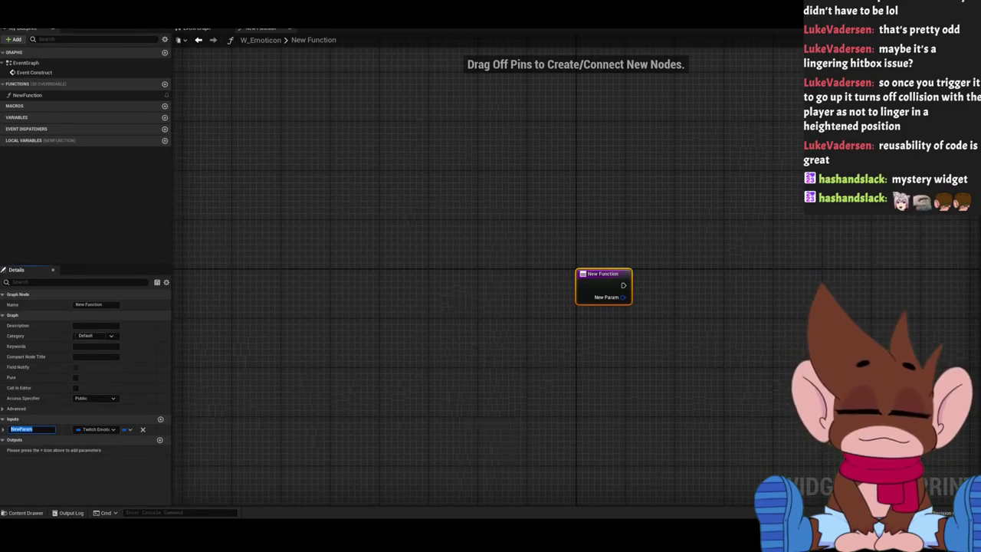
text(mo)
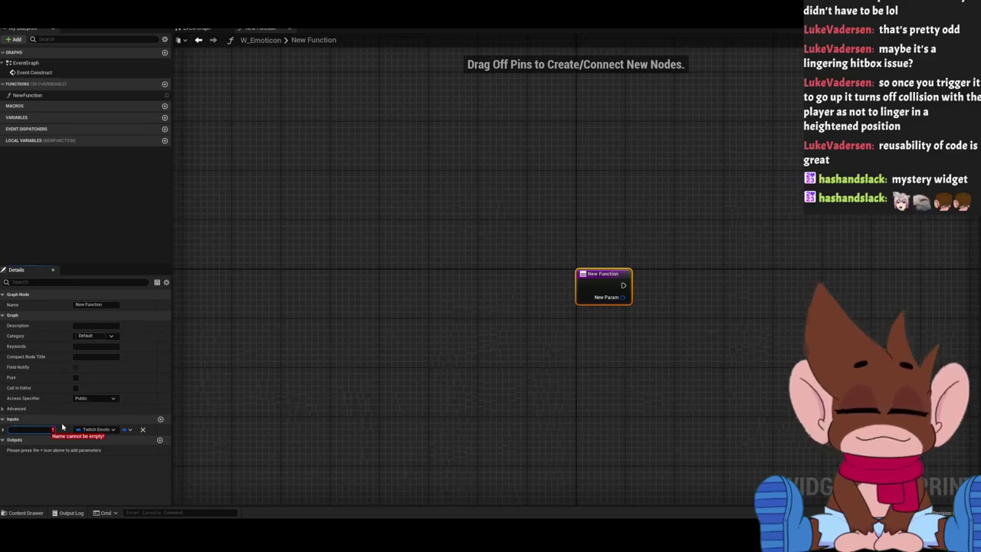
text(teInput)
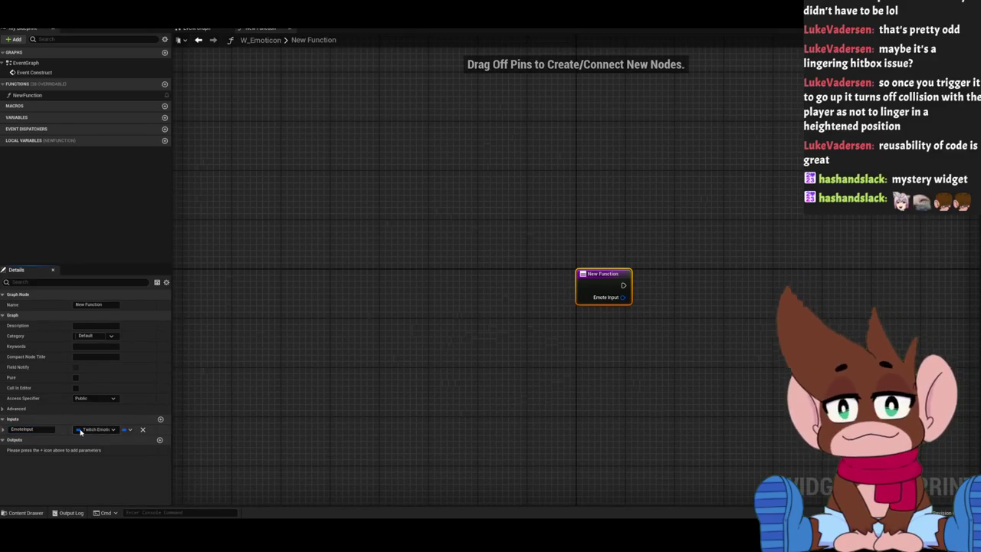
Set EmoteInput's type to Texture 2D Object Reference, correcting an accidental Texture 2DArray pick.
click(80, 430)
text(2d)
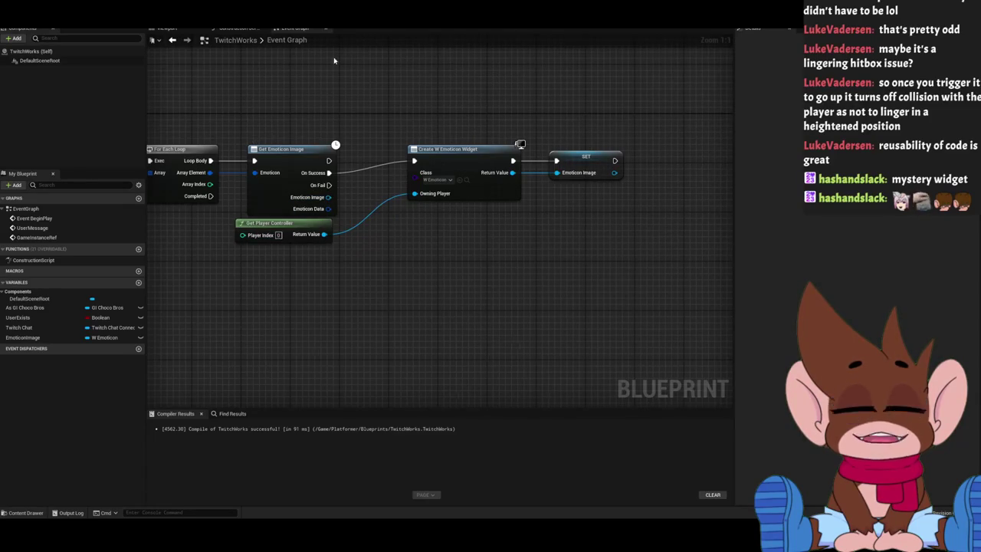
click(92, 430)
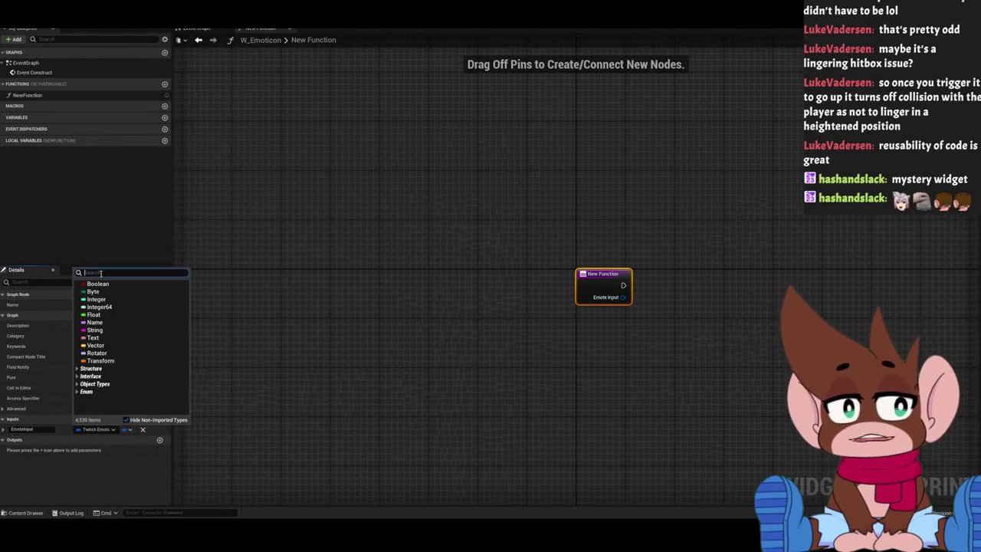
text(Texture)
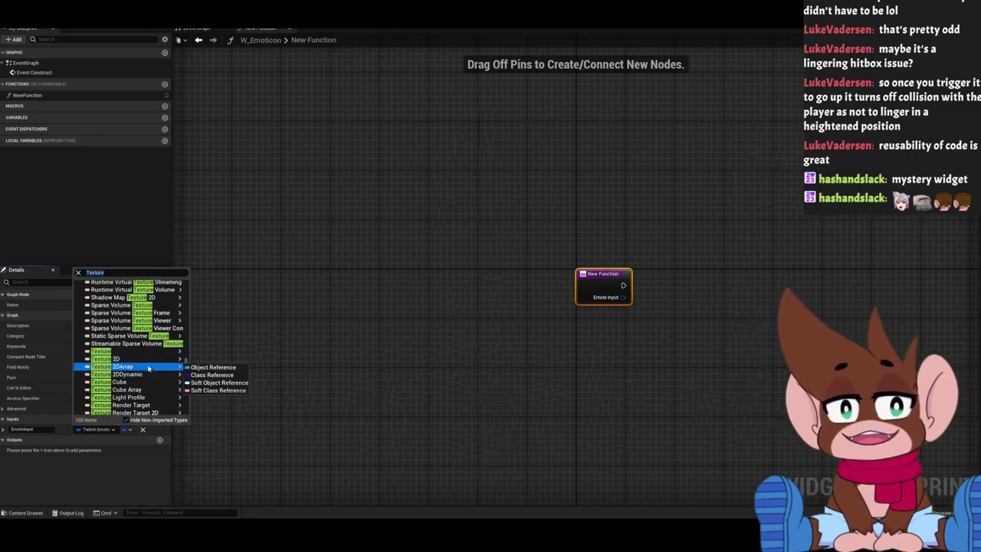
click(207, 368)
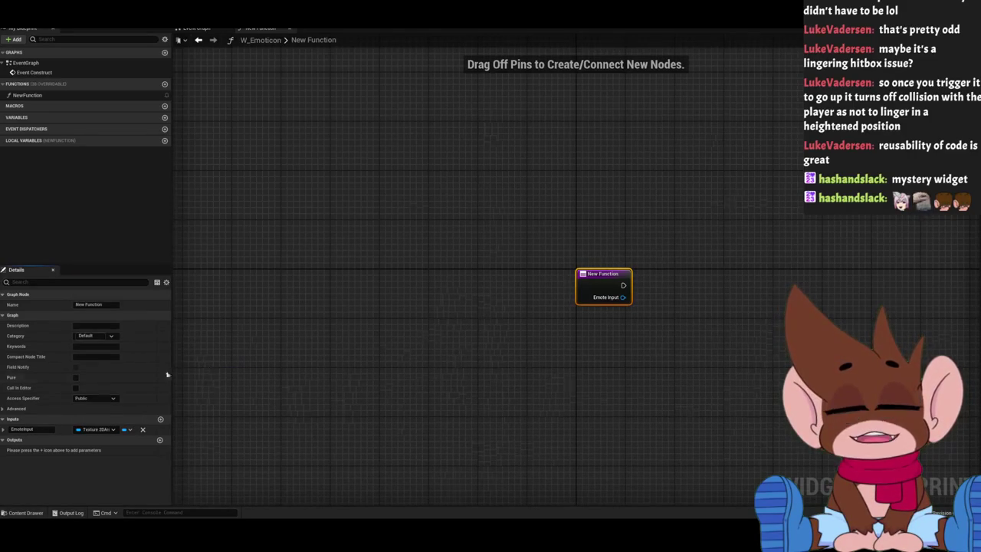
click(99, 429)
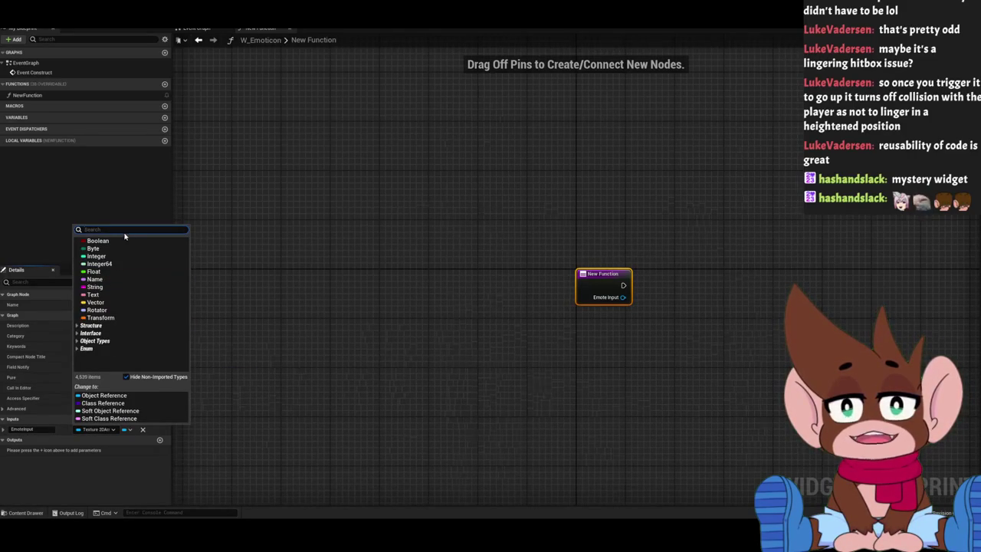
text(Text)
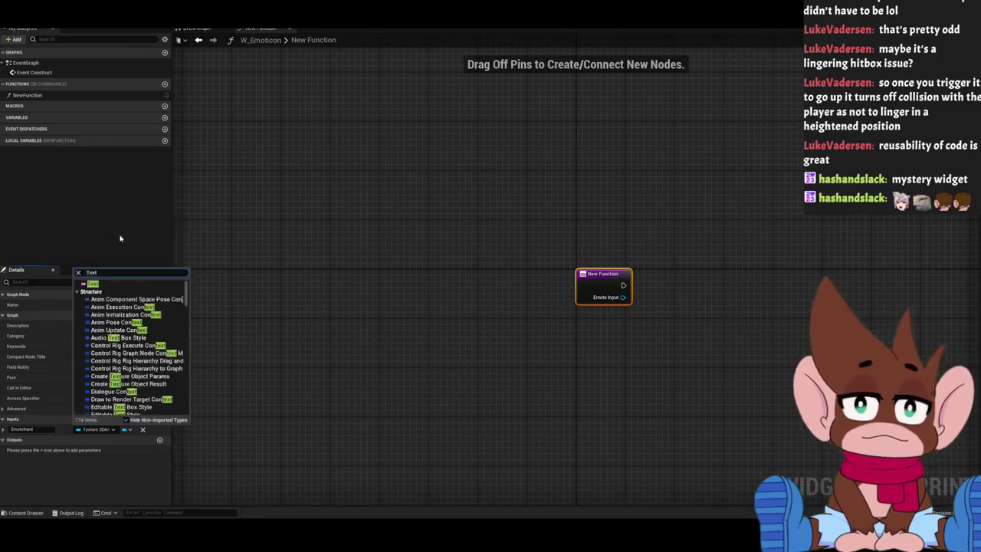
text(ure 2d)
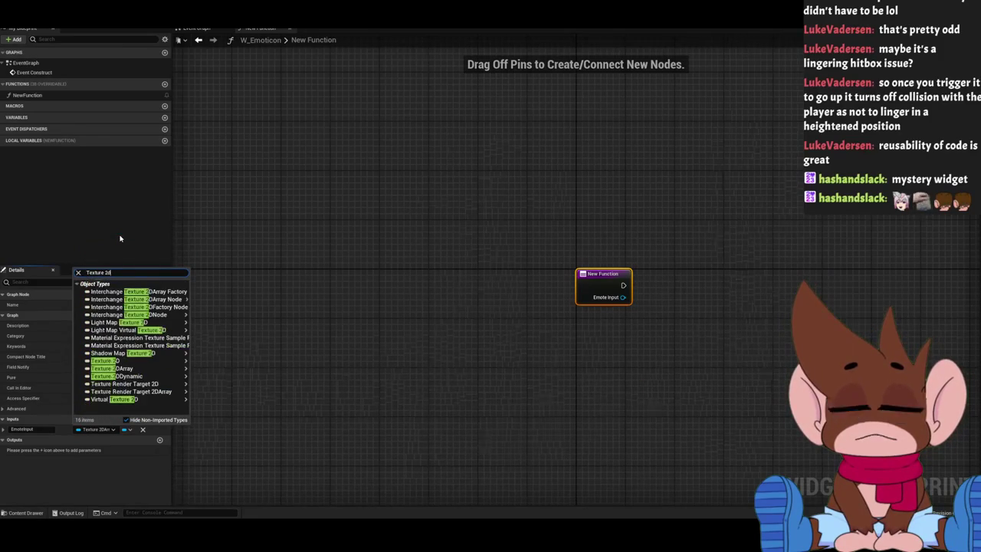
mouse_move(154, 360)
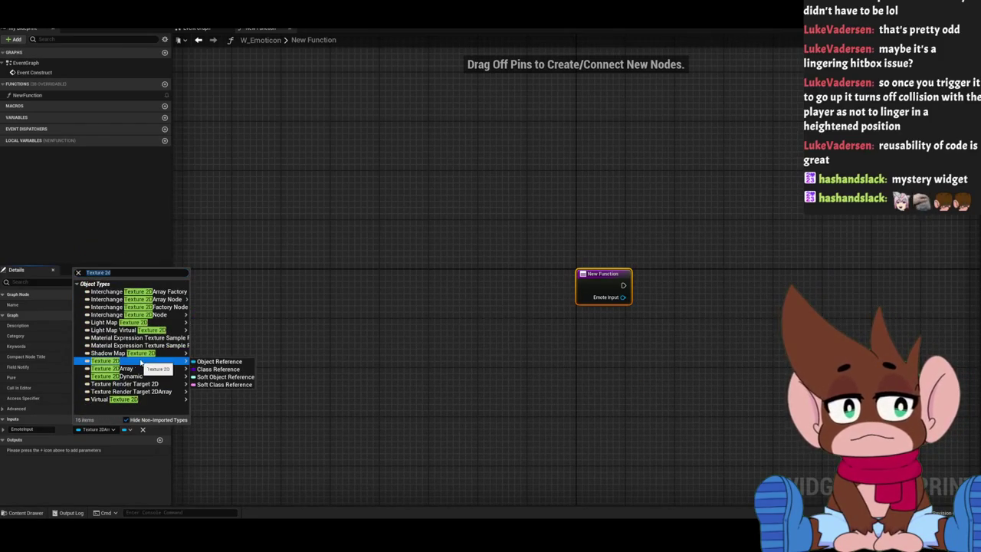
click(222, 363)
drag(461, 343, 234, 331)
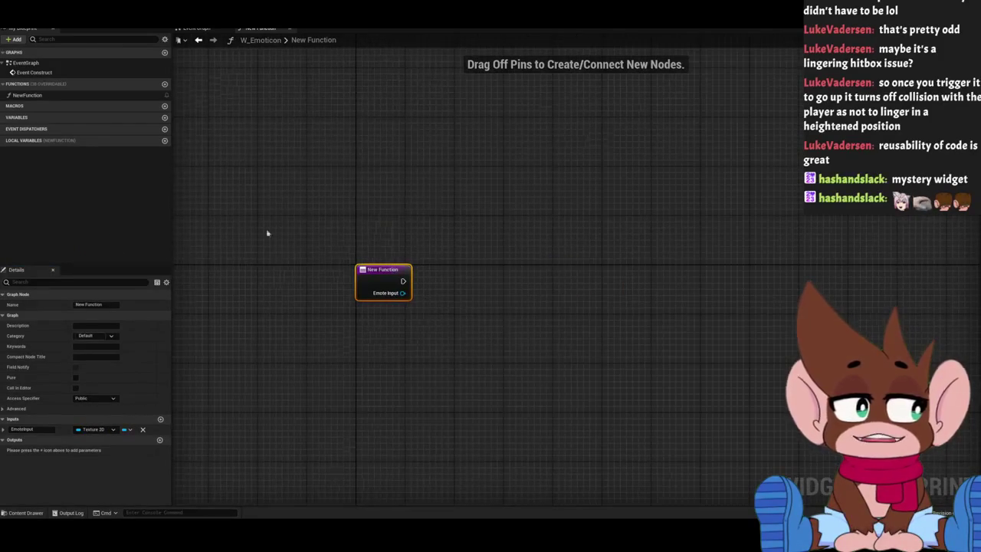
click(612, 209)
Rename the NewFunction function to SetImage.
drag(610, 212, 482, 207)
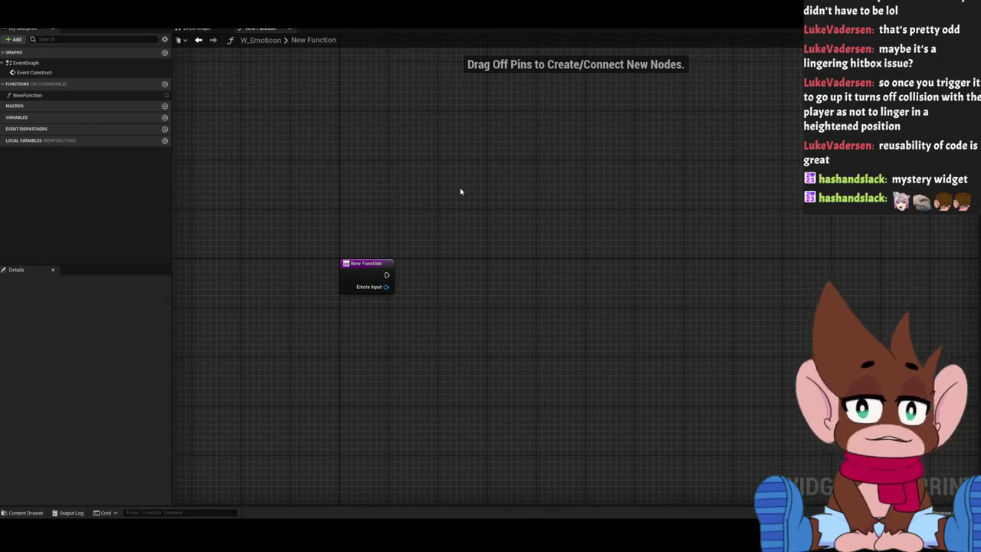
click(192, 29)
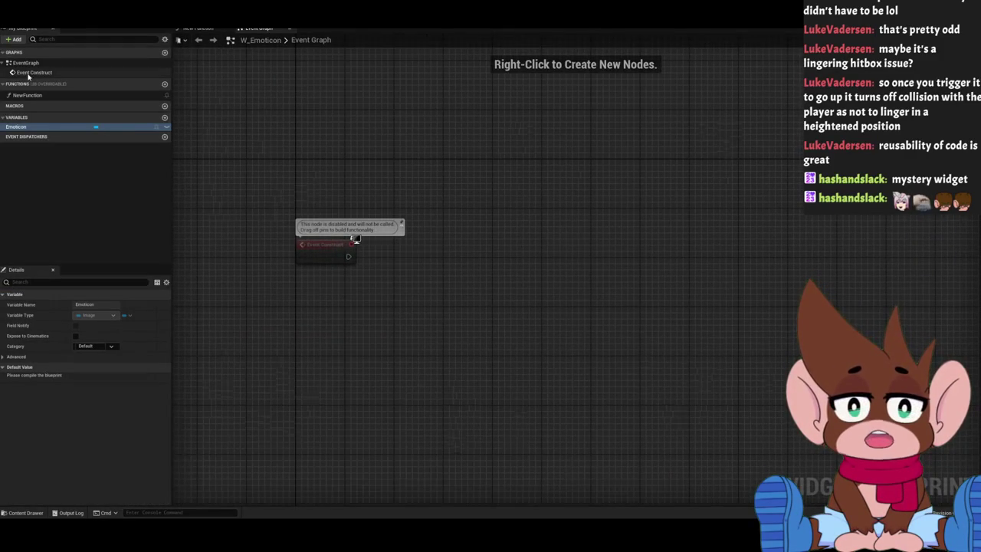
double_click(28, 95)
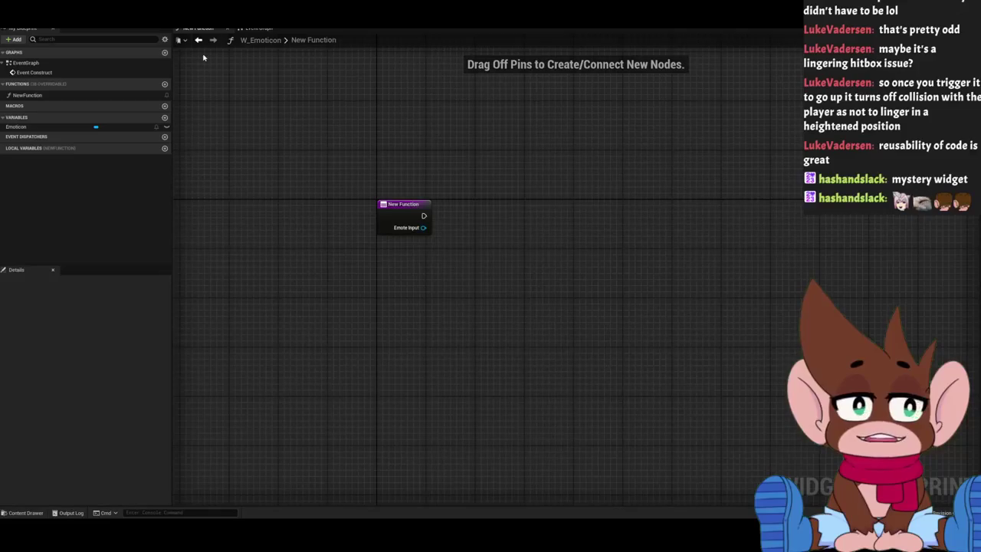
right_click(30, 95)
click(65, 122)
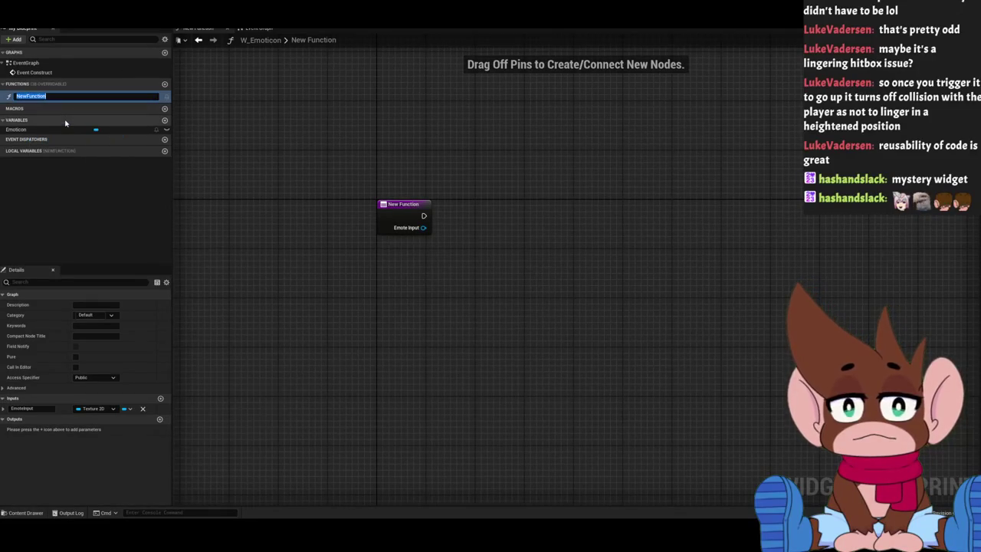
text(SetIma)
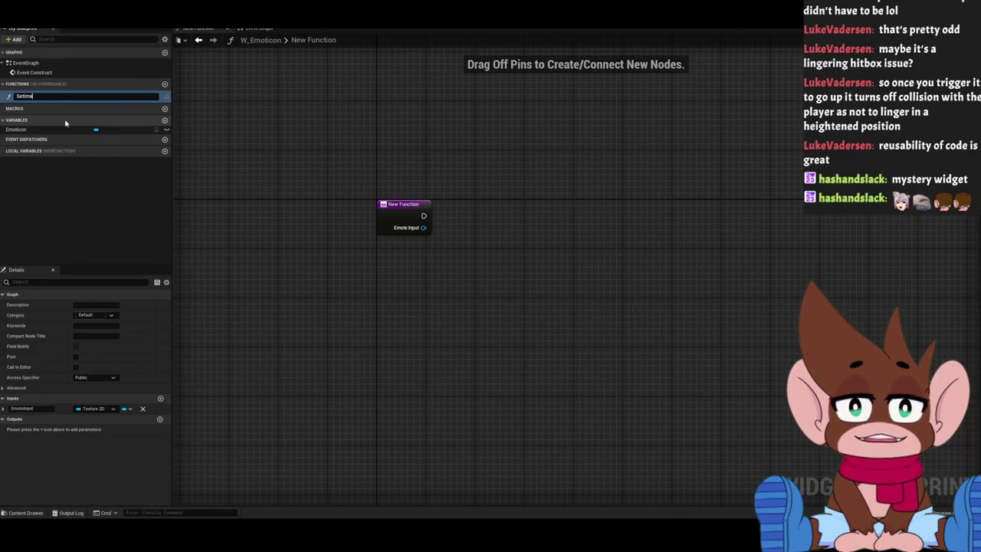
text(ge)
key(Return)
Place an Emoticon getter in the SetImage graph and check the image's Brush properties.
mouse_move(282, 169)
mouse_down()
mouse_move(217, 162)
mouse_move(317, 158)
mouse_move(552, 267)
mouse_move(201, 365)
mouse_up()
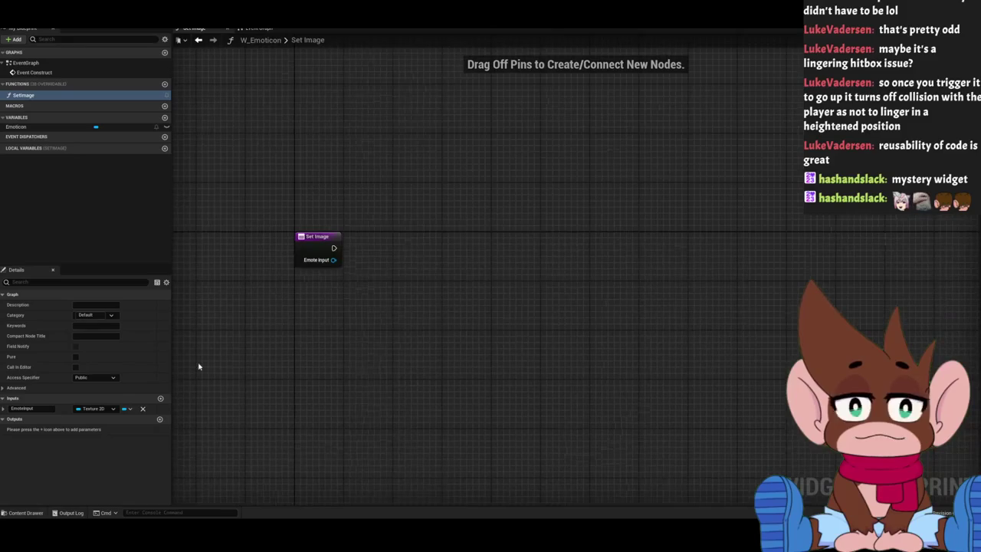
mouse_move(19, 127)
mouse_down()
mouse_move(494, 188)
mouse_move(408, 190)
mouse_move(459, 201)
mouse_move(491, 188)
mouse_up()
click(397, 174)
click(36, 127)
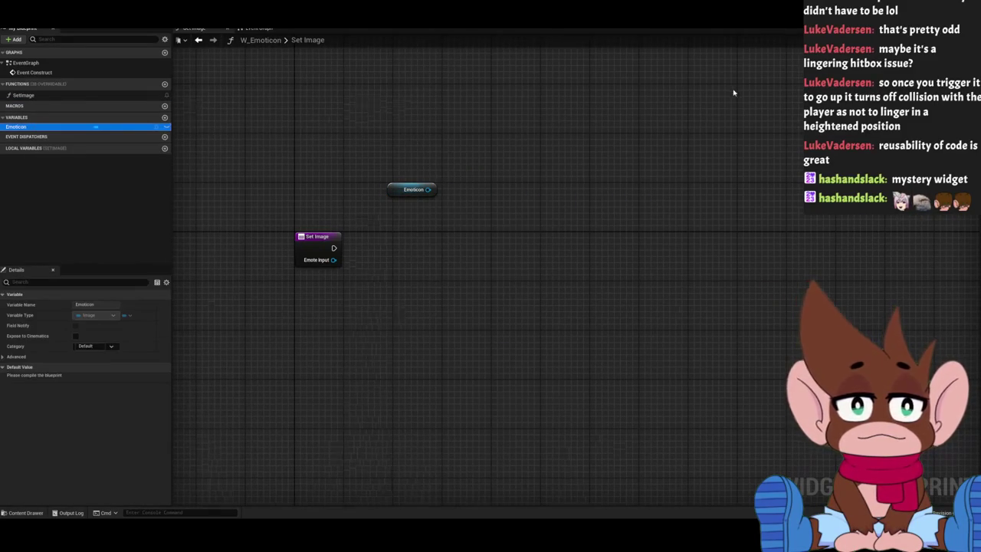
click(943, 17)
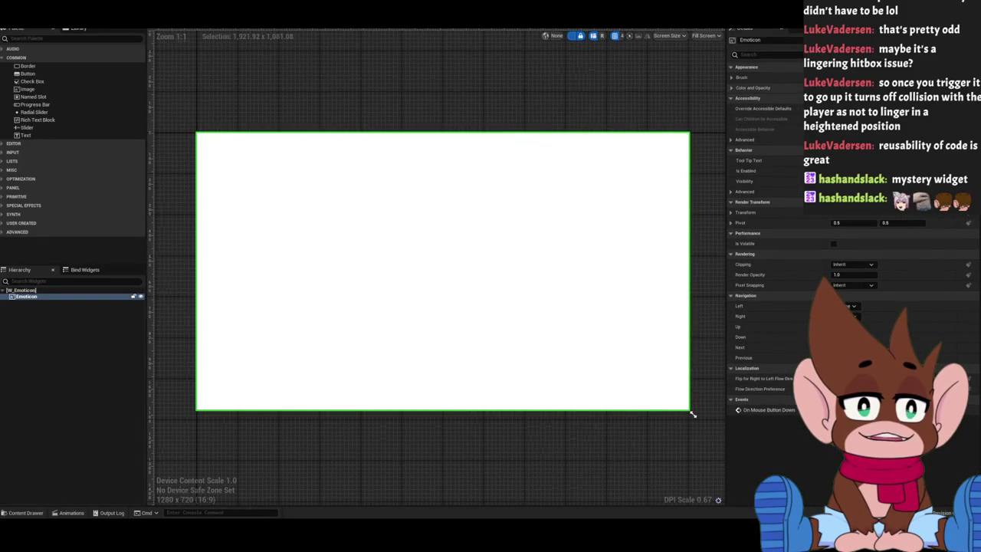
click(732, 78)
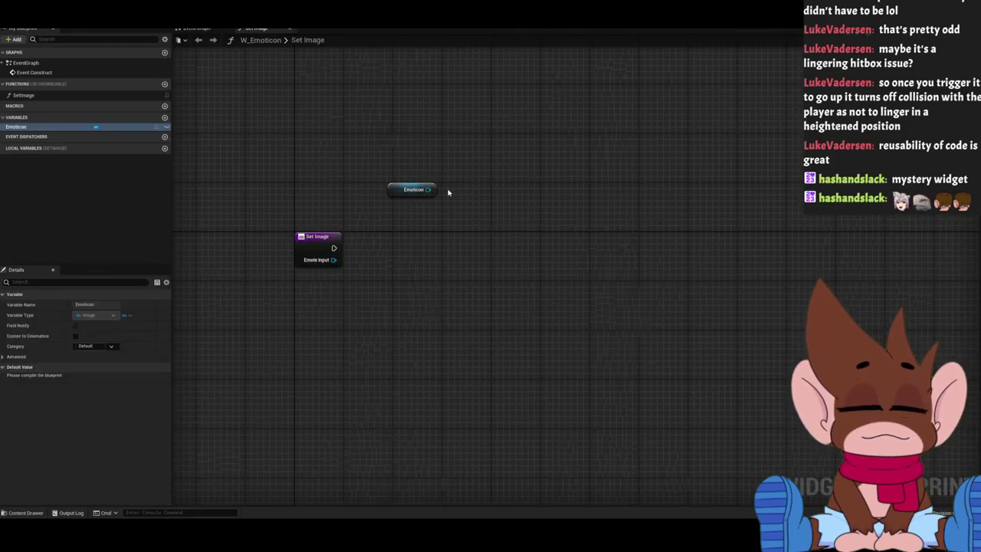
drag(427, 189, 481, 207)
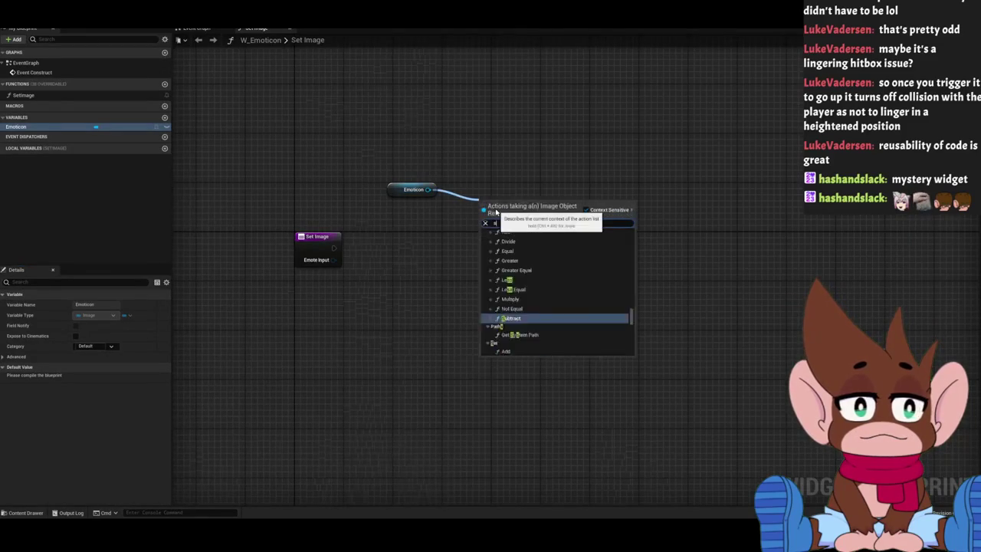
Browse the 'set' actions available for the Emoticon image without adding a node.
text(set im)
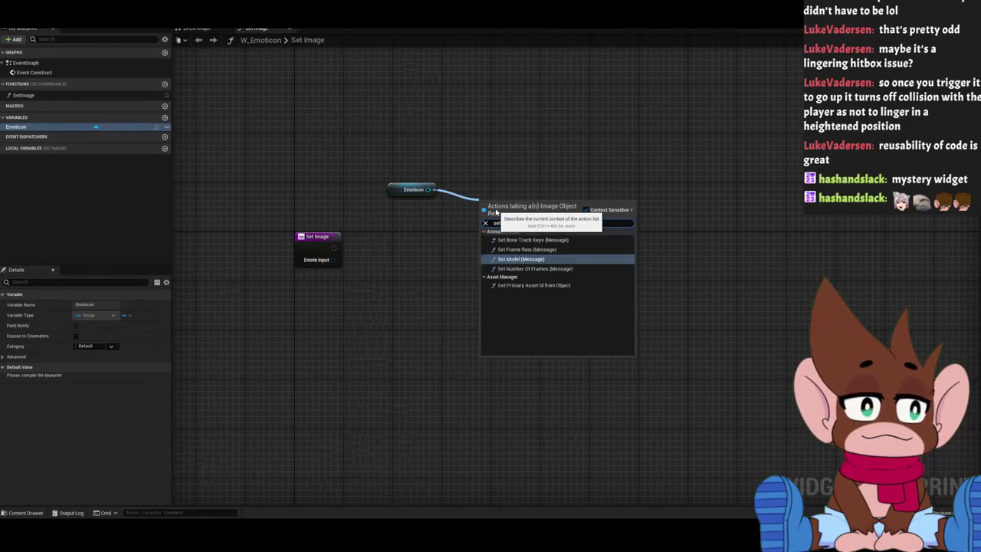
key(BackSpace)
key(BackSpace)
key(BackSpace)
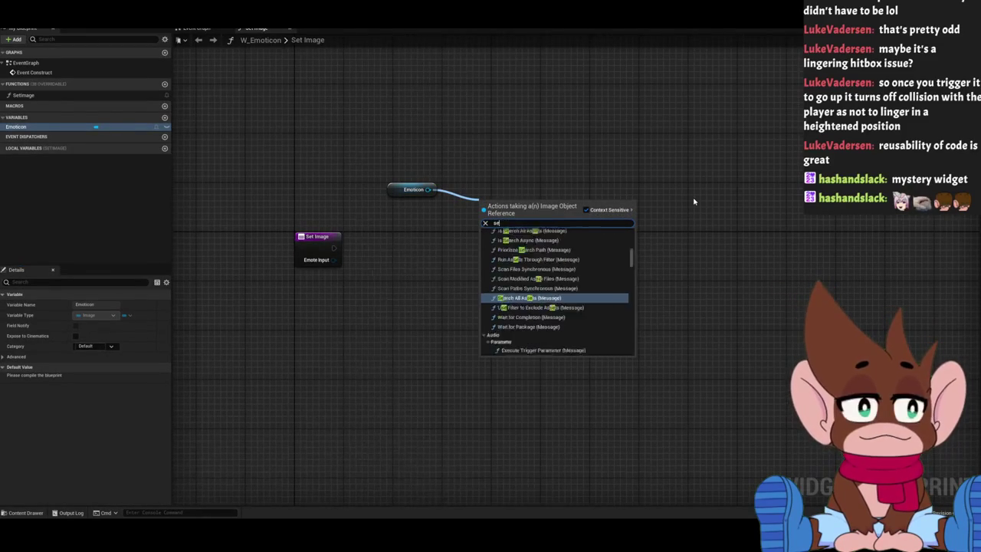
text(set)
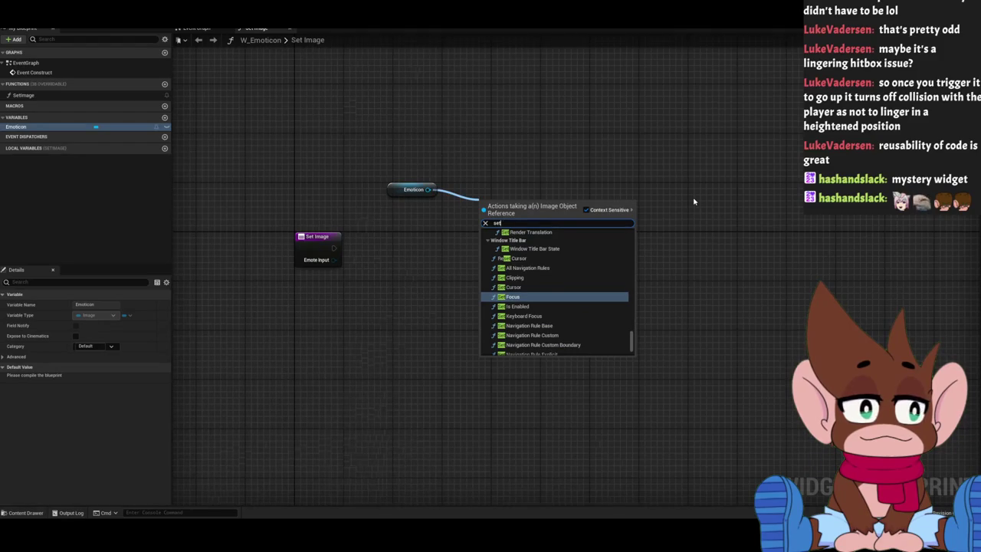
scroll(549, 311, up, 5)
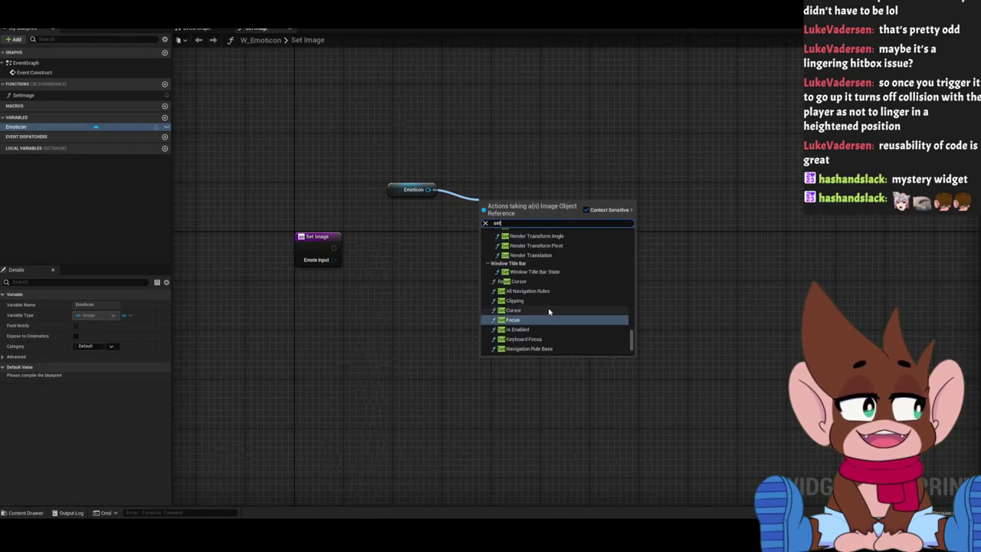
scroll(549, 311, up, 5)
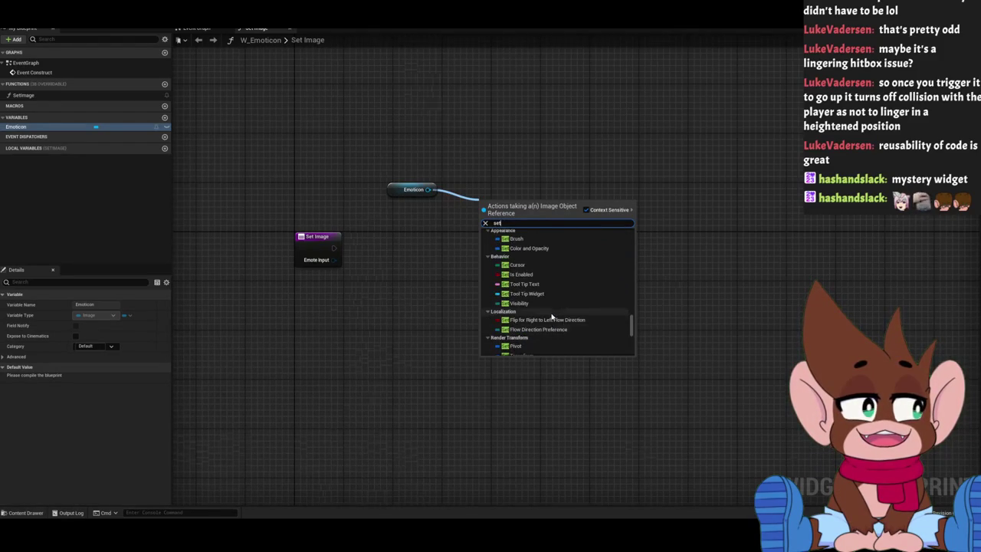
scroll(563, 320, up, 5)
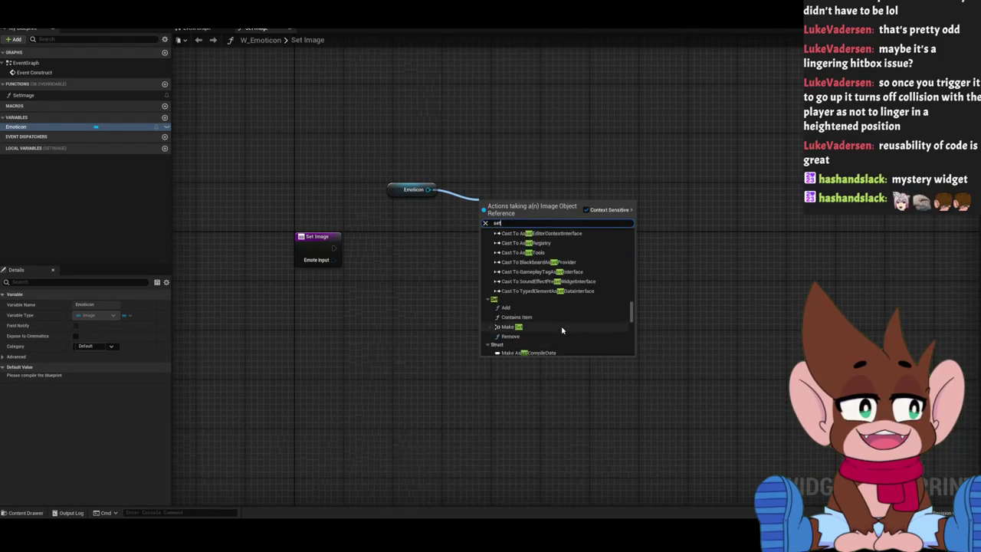
scroll(559, 334, up, 5)
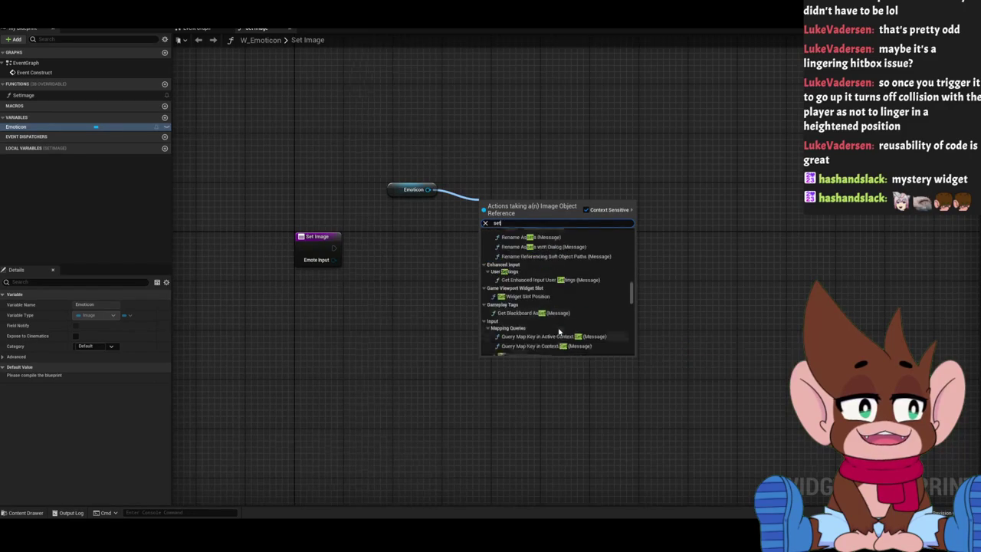
scroll(555, 333, up, 5)
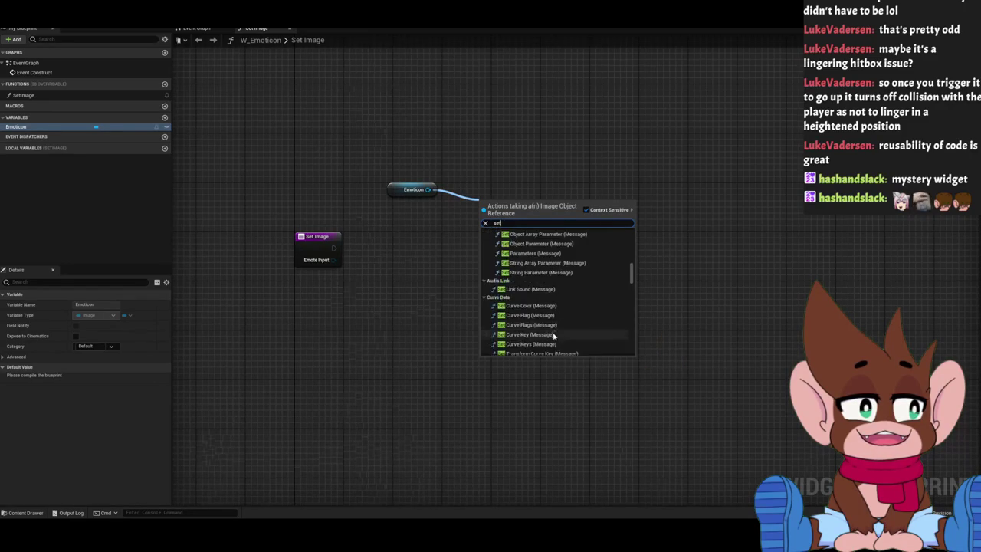
scroll(551, 337, up, 5)
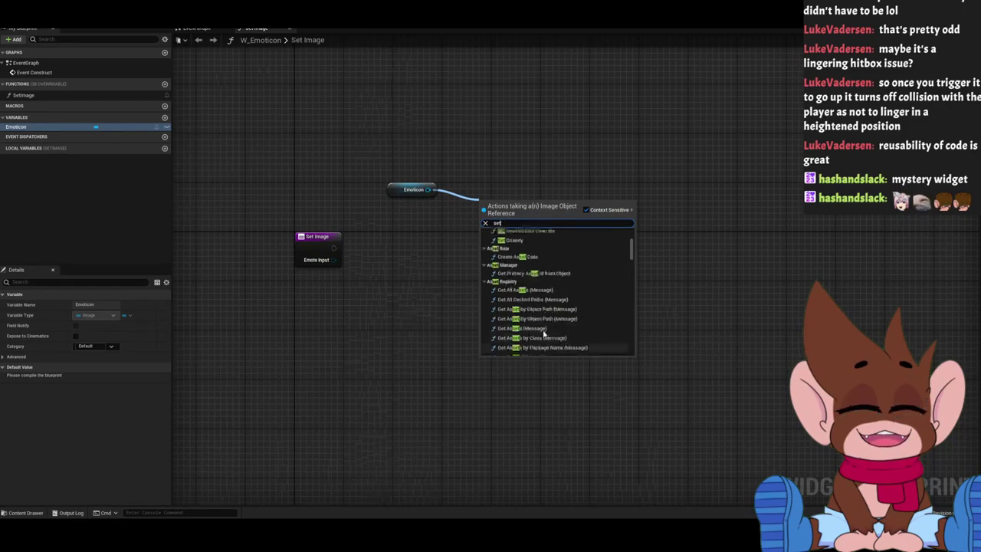
click(755, 315)
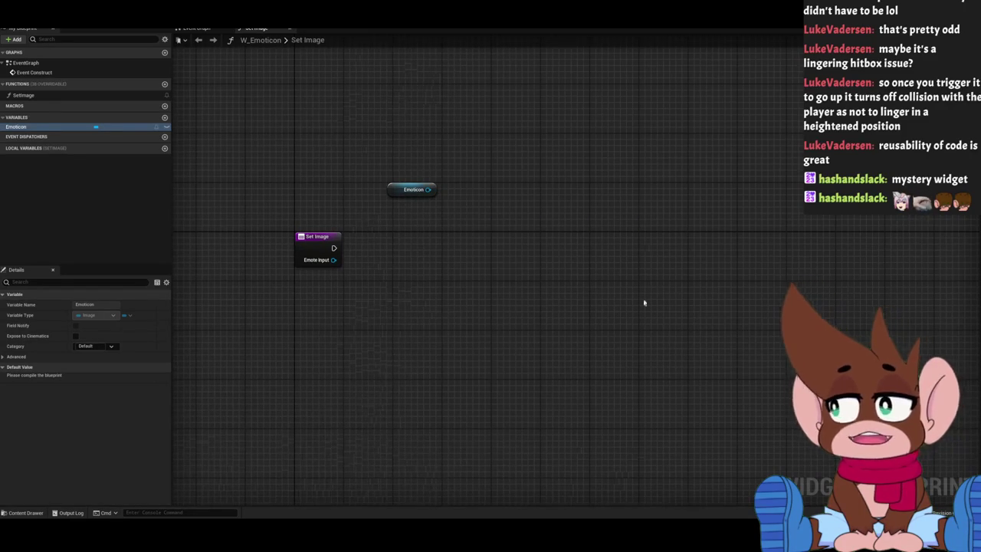
Add a Set Brush node on the Emoticon getter and split its In Brush pin.
drag(393, 189, 362, 207)
click(459, 278)
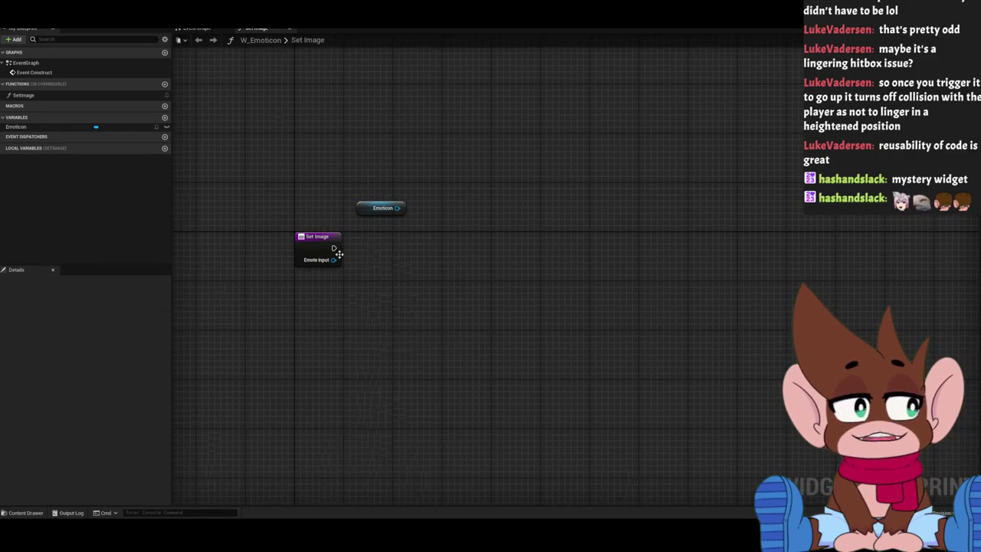
mouse_move(334, 259)
mouse_down()
mouse_move(386, 211)
mouse_move(351, 279)
mouse_up()
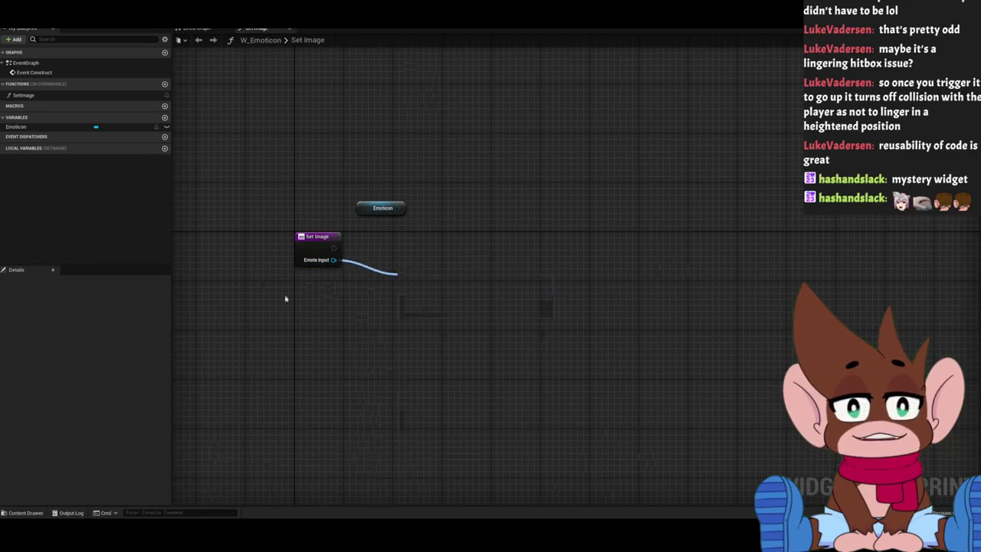
click(379, 207)
mouse_move(397, 208)
mouse_down()
mouse_move(422, 221)
mouse_move(441, 267)
mouse_up()
text(set)
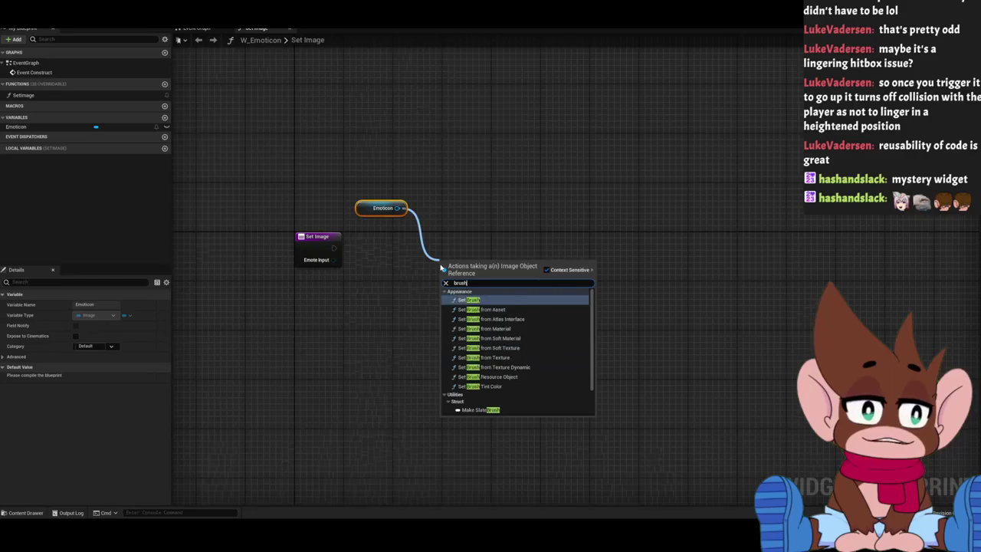
key(Escape)
right_click(447, 307)
click(469, 335)
Wire Emote Input into In Brush Image and run Set Brush from SetImage's exec.
drag(456, 261, 519, 212)
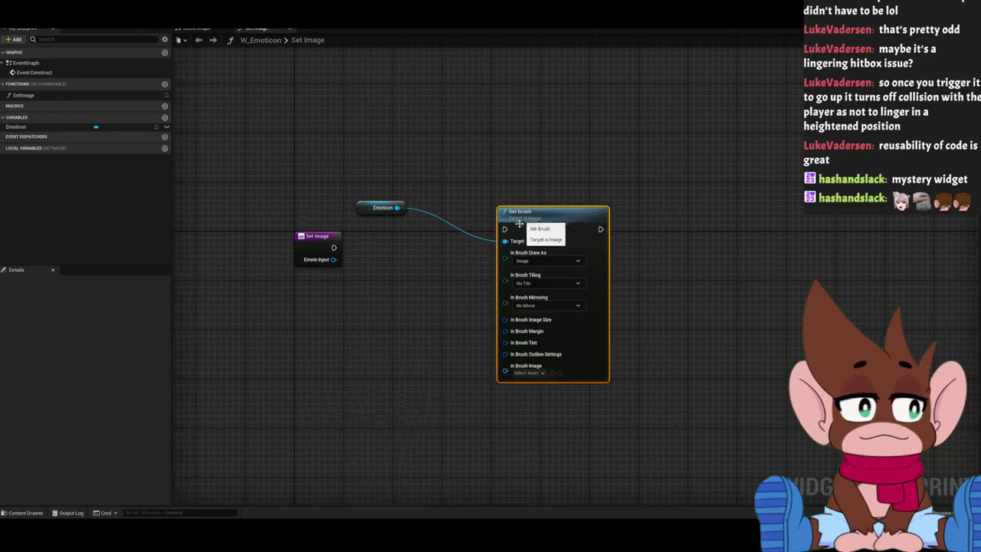
drag(433, 313, 464, 286)
mouse_move(367, 232)
mouse_down()
mouse_move(561, 355)
mouse_move(544, 339)
mouse_up()
mouse_move(370, 220)
mouse_down()
mouse_move(537, 201)
mouse_move(498, 208)
mouse_up()
drag(483, 171, 414, 171)
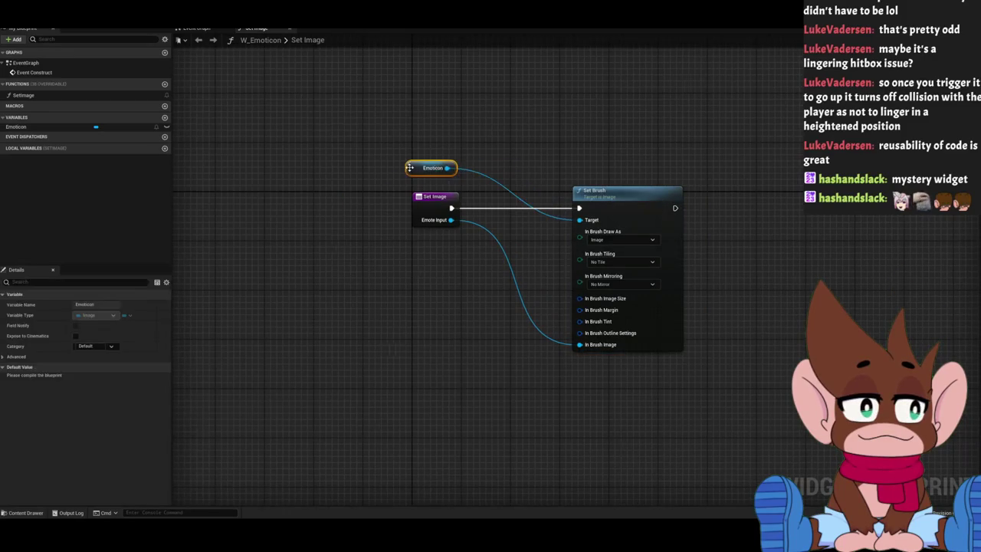
drag(276, 107, 270, 128)
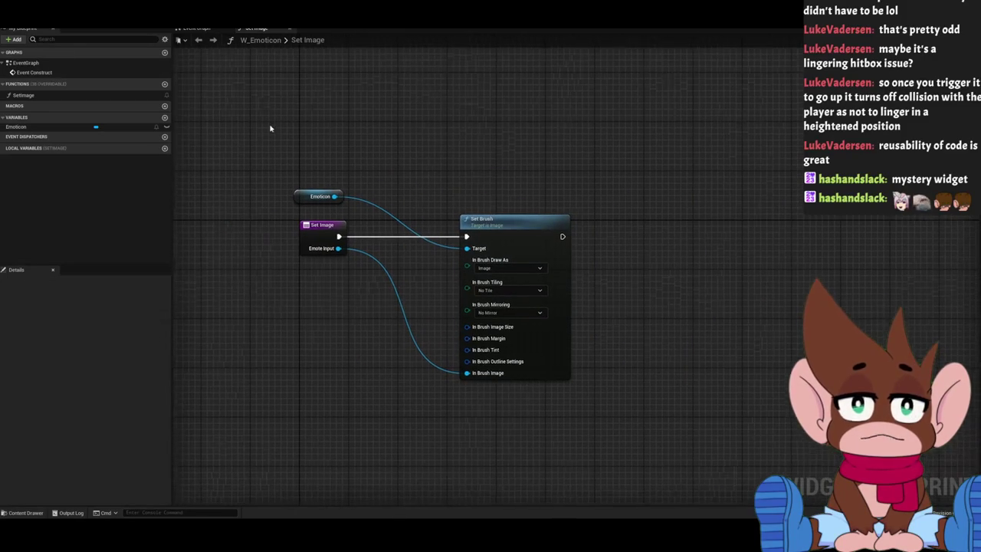
Back in the TwitchWorks Event Graph, search 'add to' from the SET node.
key(alt+Tab)
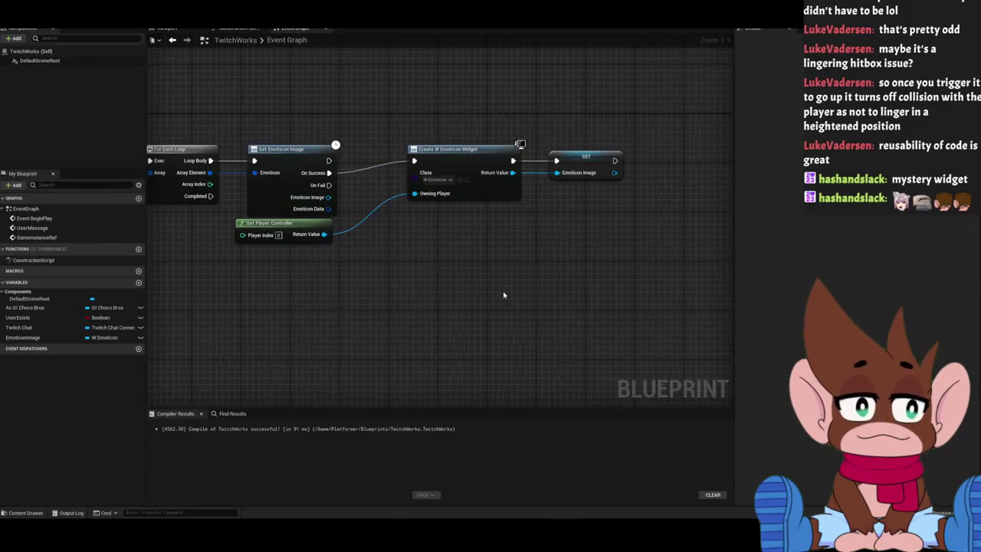
drag(511, 182, 560, 185)
text(add to)
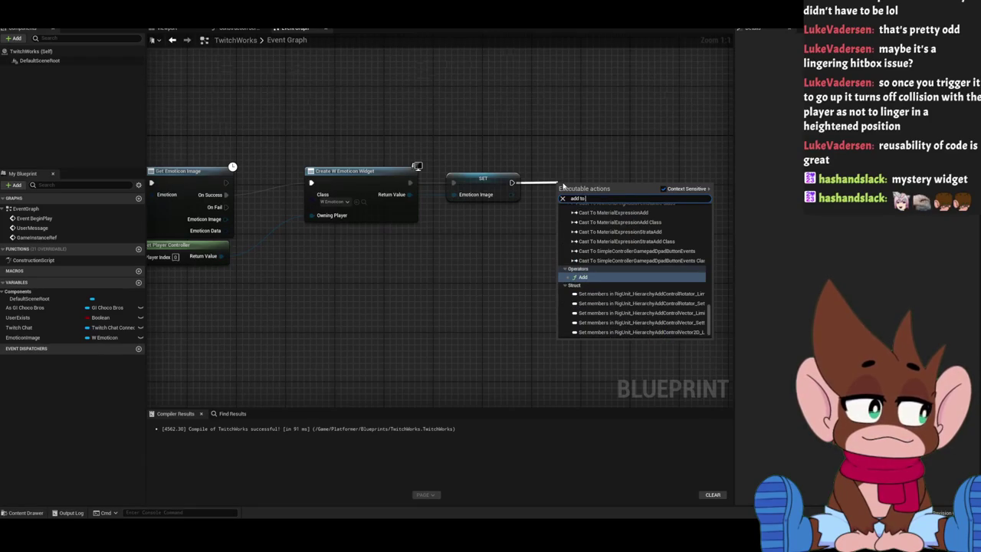
Delete a stray Add node and place Add to Viewport after the SET node.
key(Return)
key(Delete)
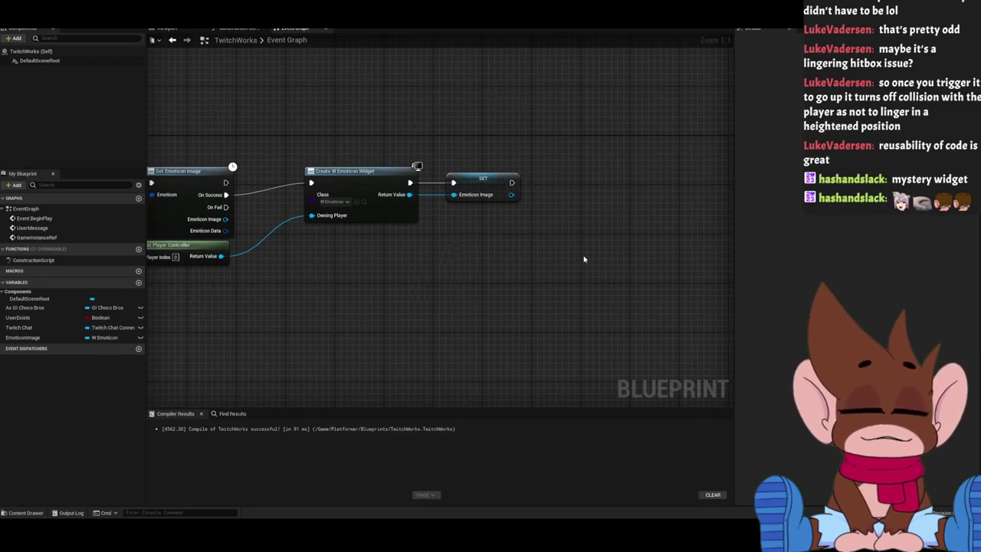
mouse_move(511, 183)
mouse_down()
mouse_move(559, 198)
mouse_move(574, 192)
mouse_up()
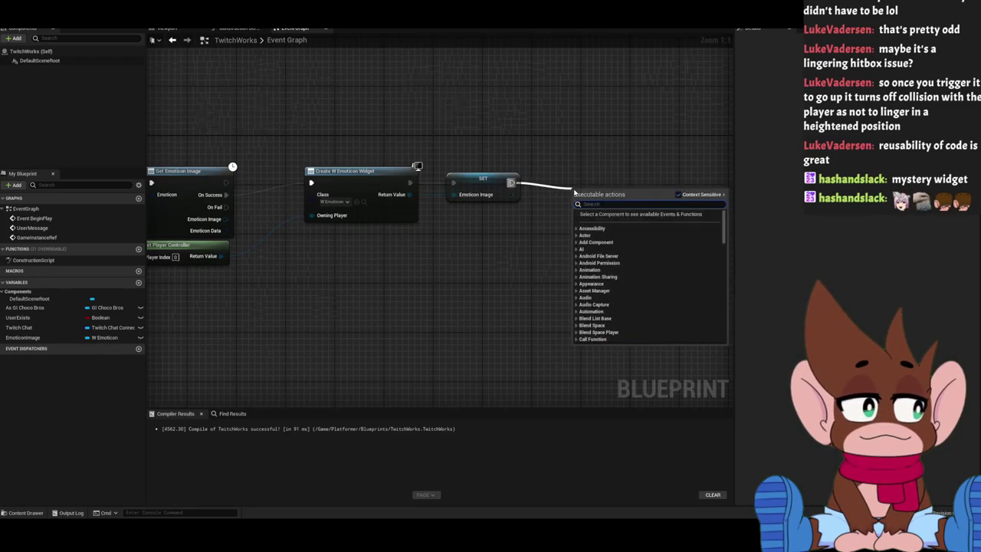
mouse_move(536, 98)
mouse_down()
mouse_move(454, 224)
mouse_move(514, 246)
mouse_up()
text(add to)
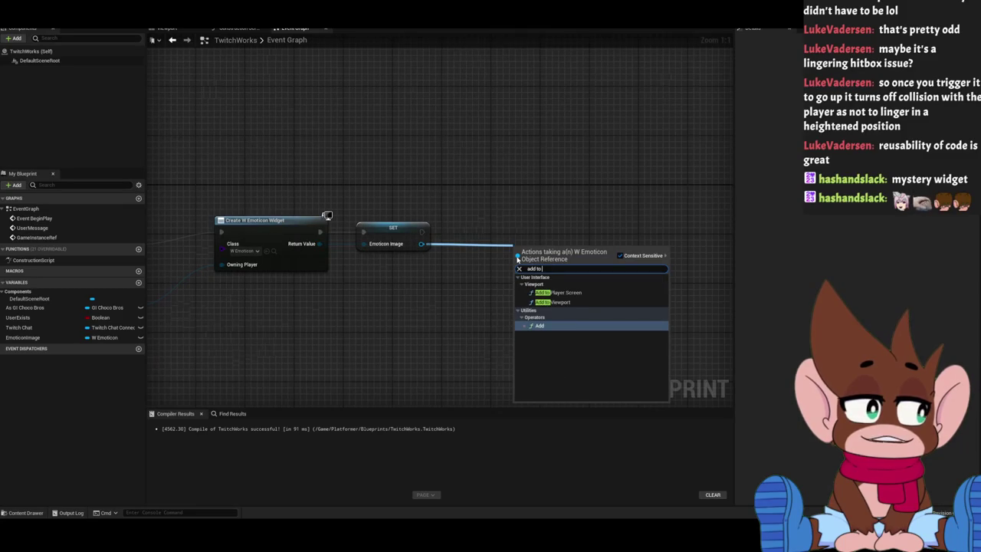
click(552, 302)
mouse_move(547, 233)
mouse_down()
mouse_move(613, 232)
mouse_move(657, 136)
mouse_move(390, 169)
mouse_move(492, 158)
mouse_up()
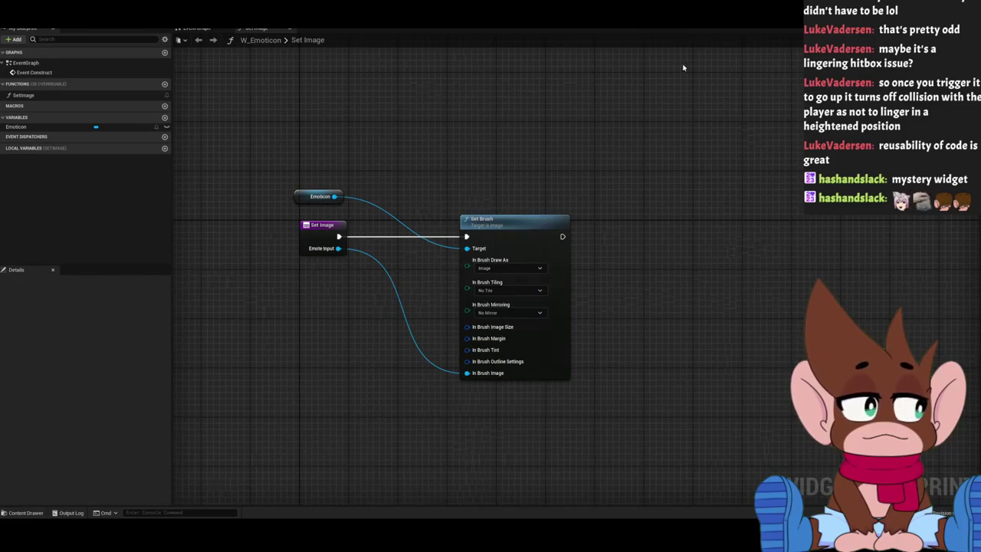
Try adding a node after W_Emoticon's Event Construct, cancel, and return to TwitchWorks.
click(196, 28)
drag(395, 214, 452, 221)
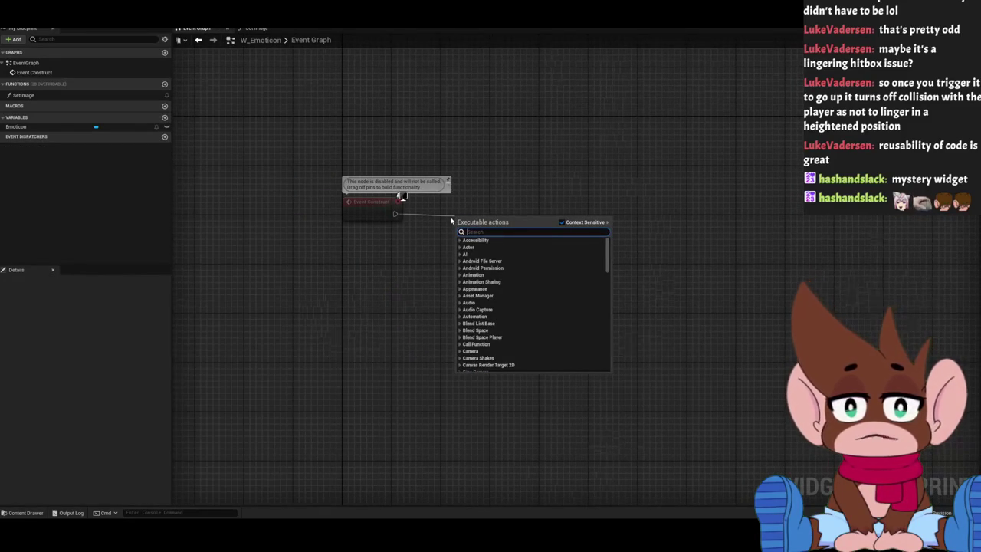
text(s)
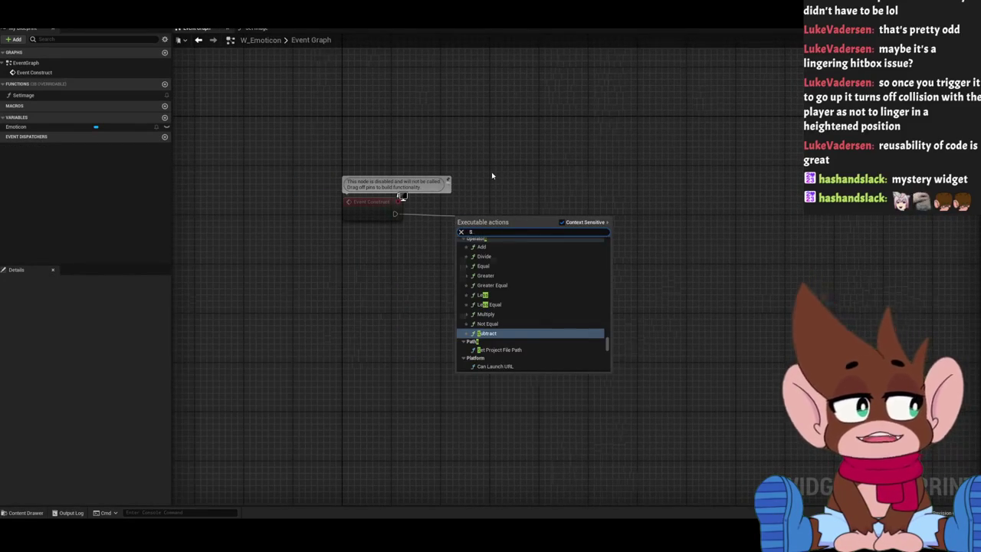
click(385, 84)
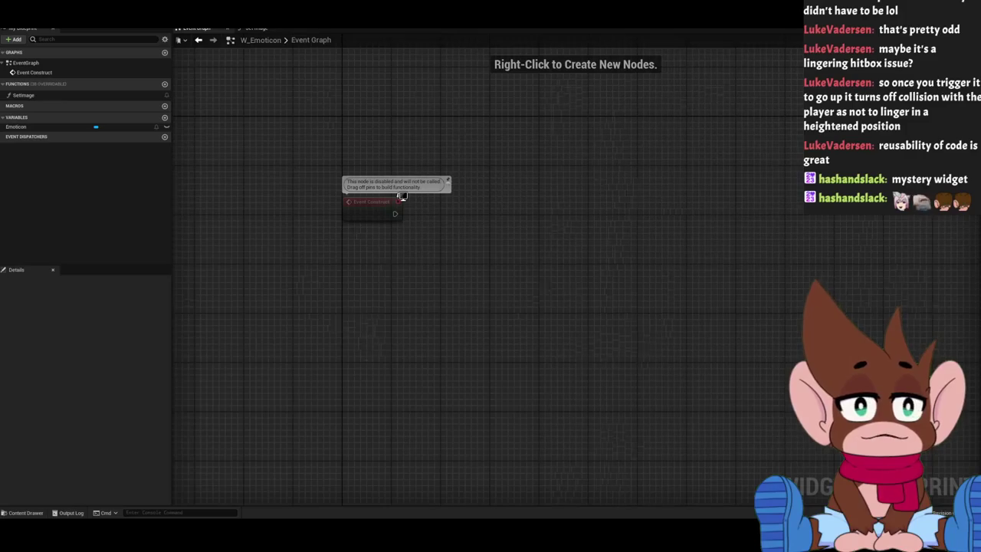
key(ctrl+Tab)
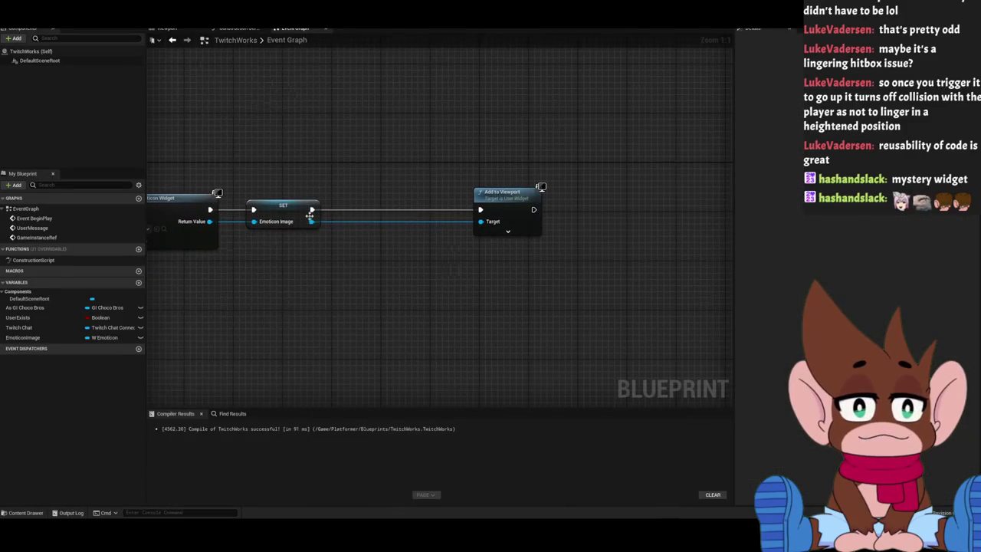
Call Set Image on the stored Emoticon Image widget, wired between SET and Add to Viewport.
drag(311, 221, 348, 226)
text(Set)
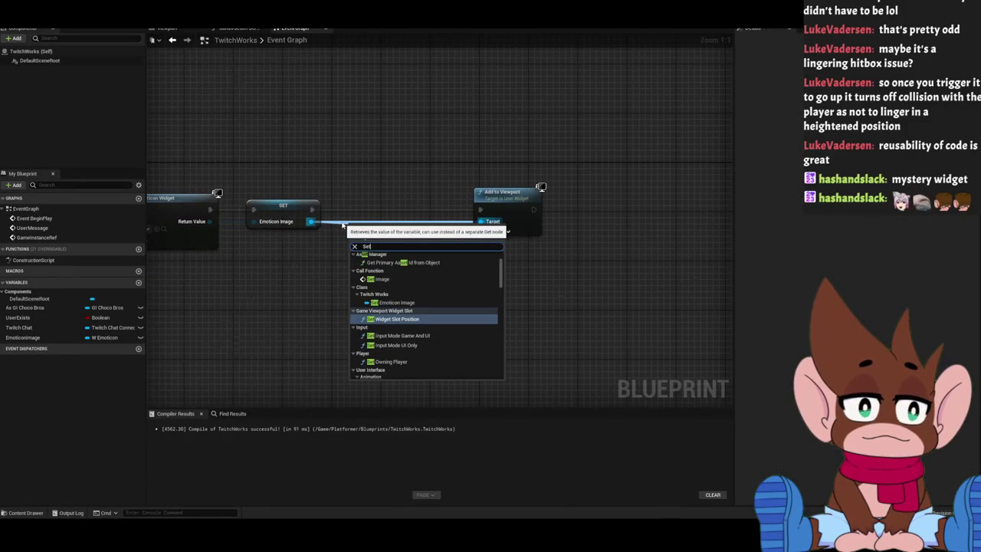
text( Image)
key(Return)
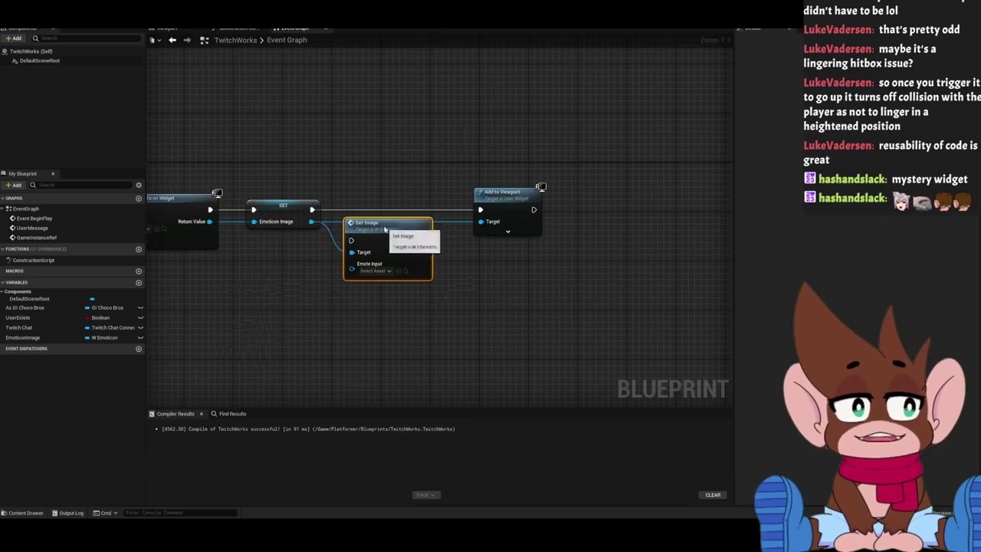
drag(385, 228, 403, 197)
drag(311, 209, 371, 211)
mouse_move(441, 209)
mouse_down()
mouse_move(526, 219)
mouse_move(491, 210)
mouse_move(606, 206)
mouse_up()
click(441, 154)
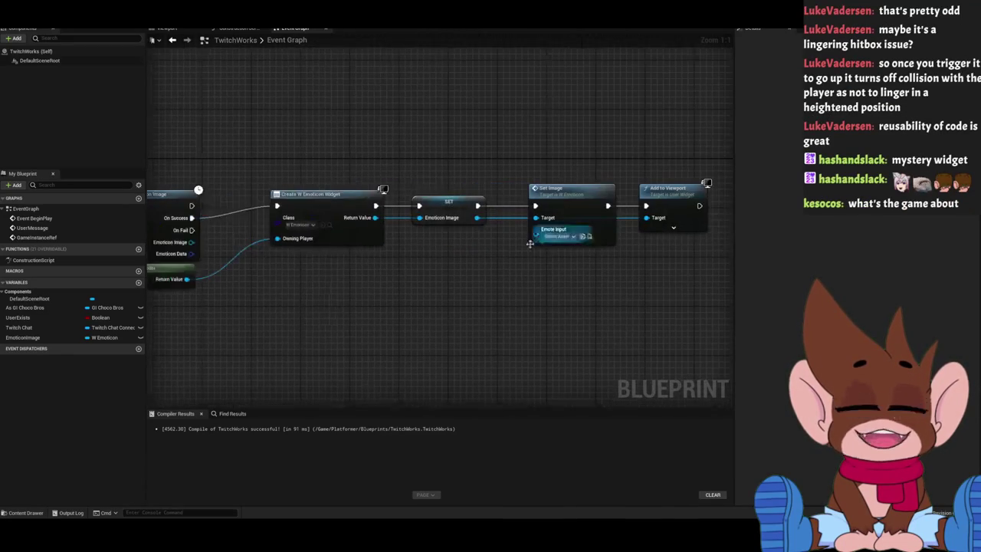
mouse_move(538, 236)
mouse_down()
mouse_move(468, 258)
mouse_move(202, 268)
mouse_move(192, 242)
mouse_up()
drag(313, 127, 404, 96)
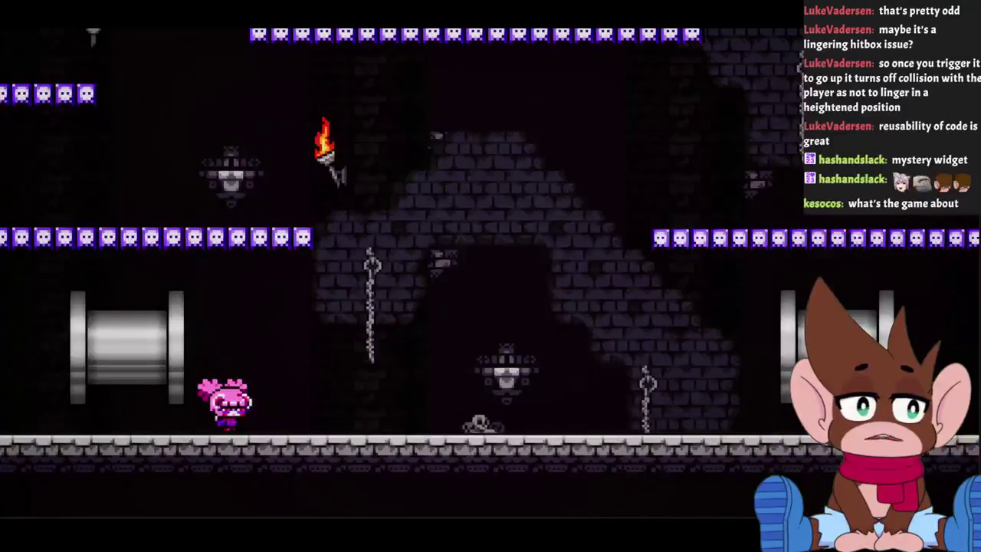
Walk and jump the pink character across the platforms, then stop the play session.
key(Right)
key(Left)
key(Left)
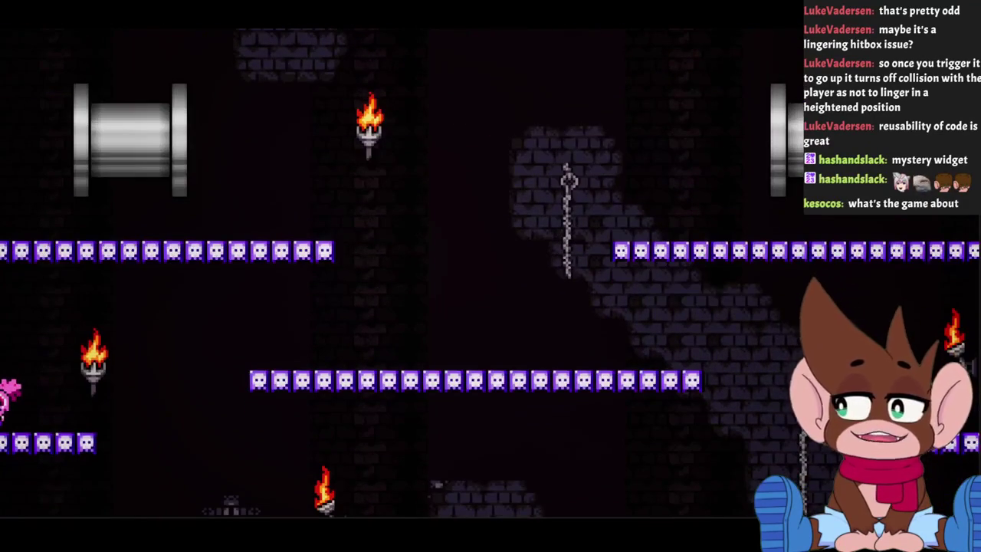
key(Left)
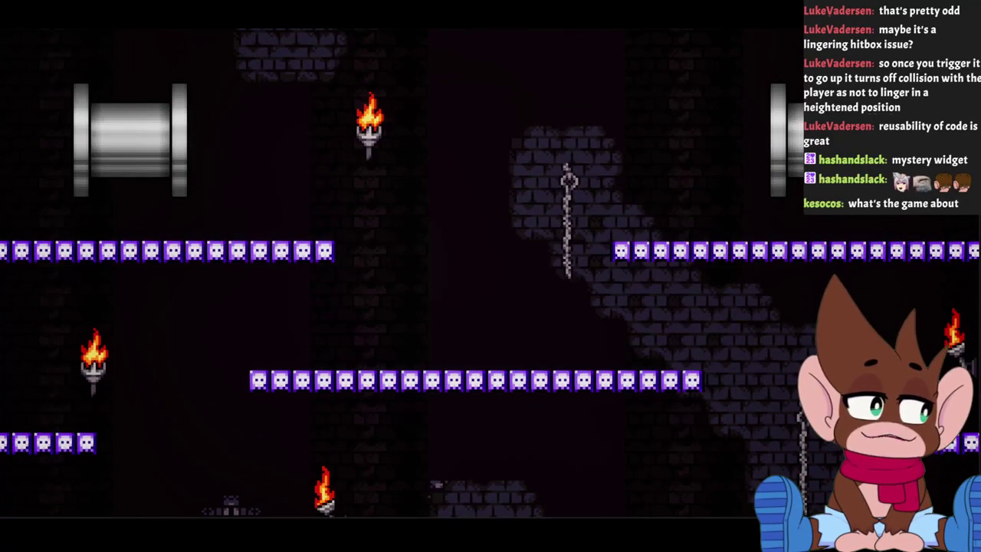
key(Right)
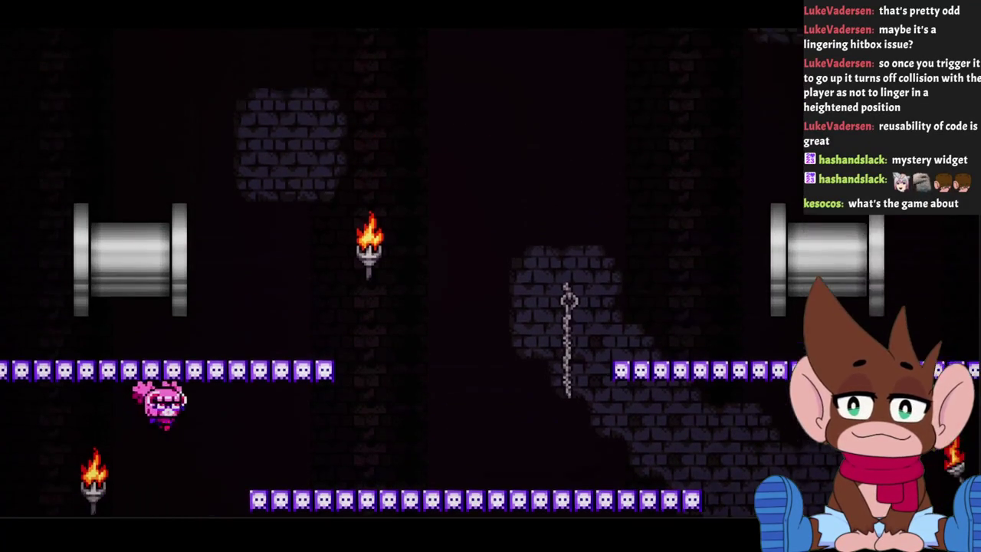
key(Left)
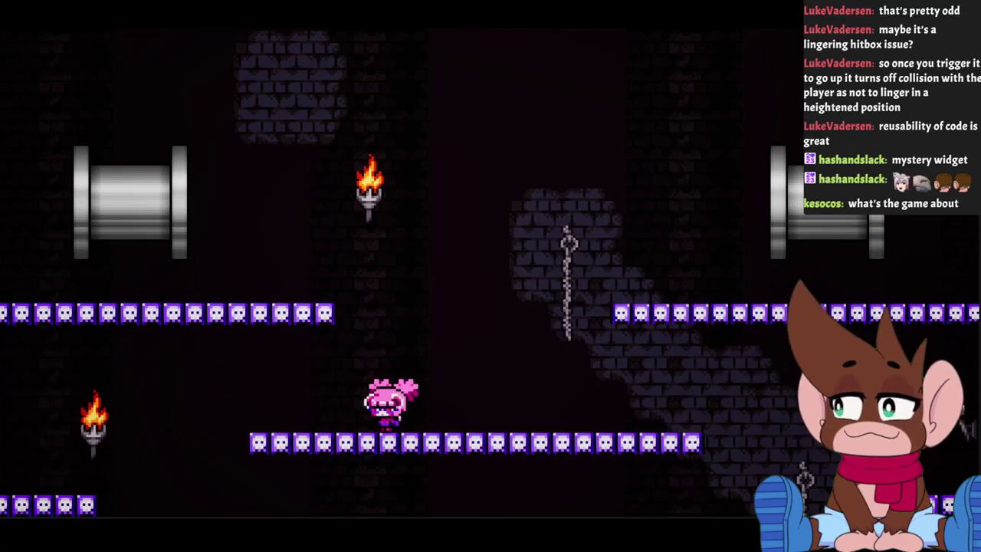
key(space)
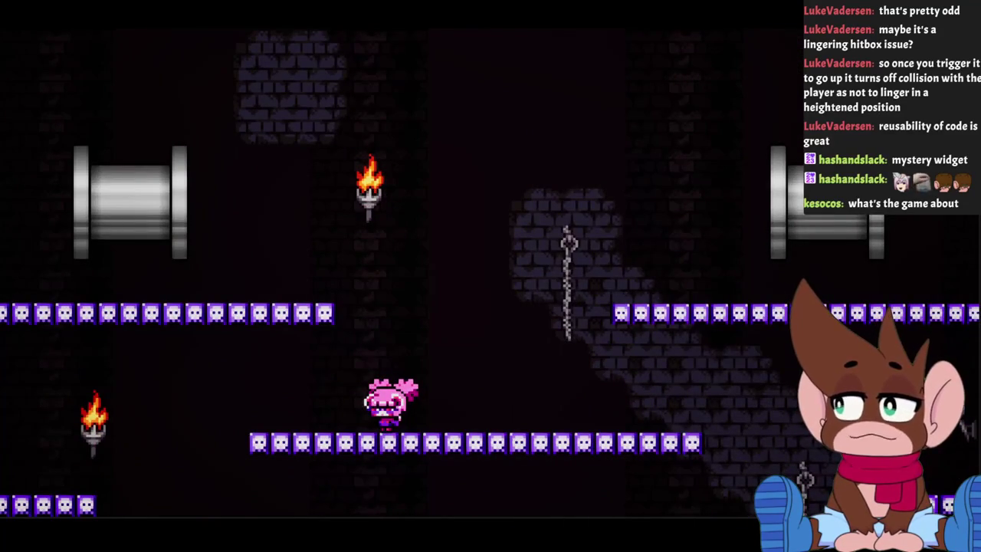
key(Right)
key(Left)
key(Right)
key(Left)
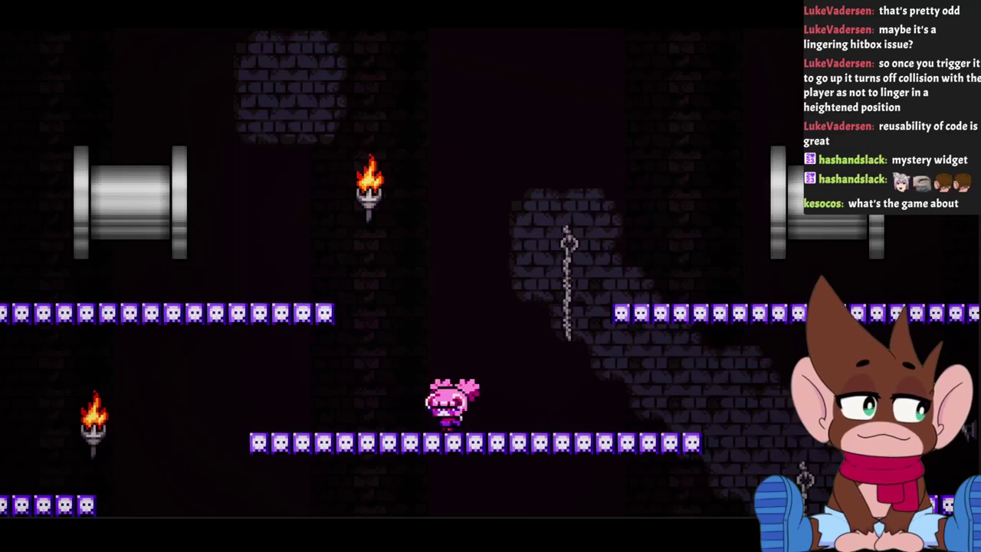
key(Left)
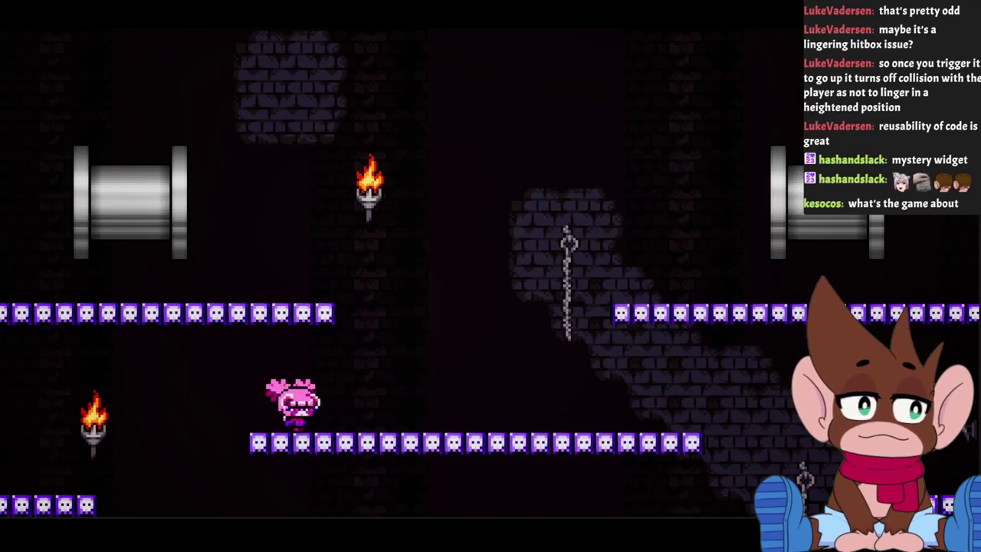
key(Left)
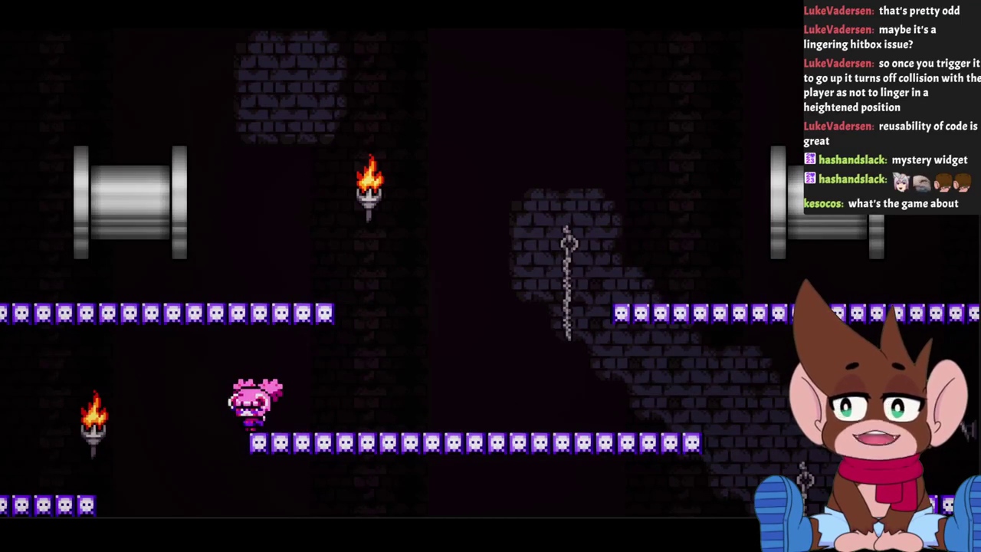
key(Right)
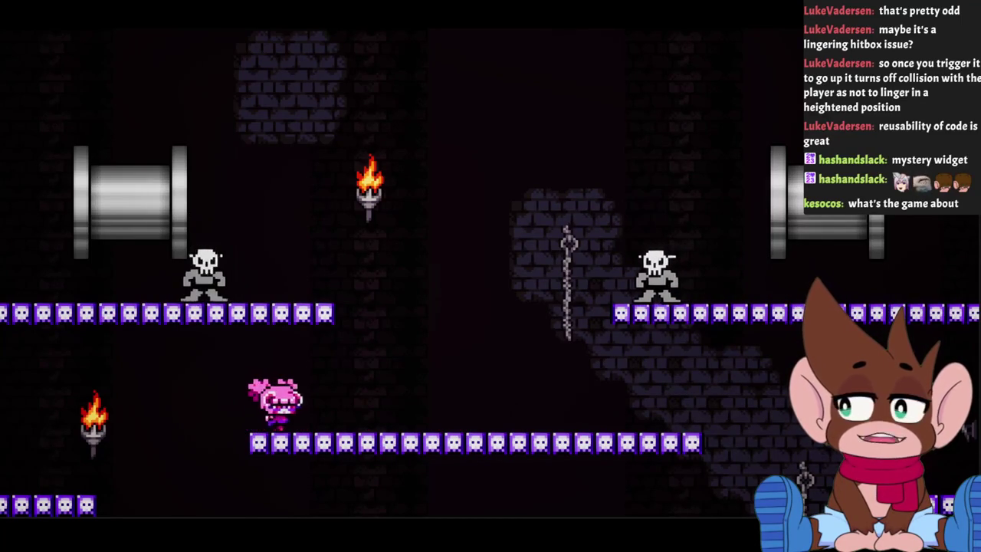
key(Right)
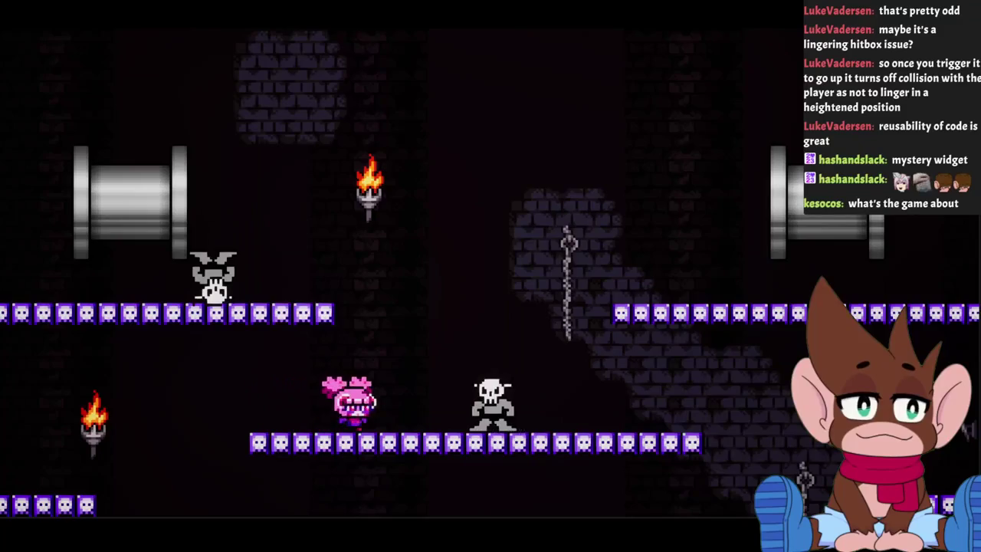
key(space)
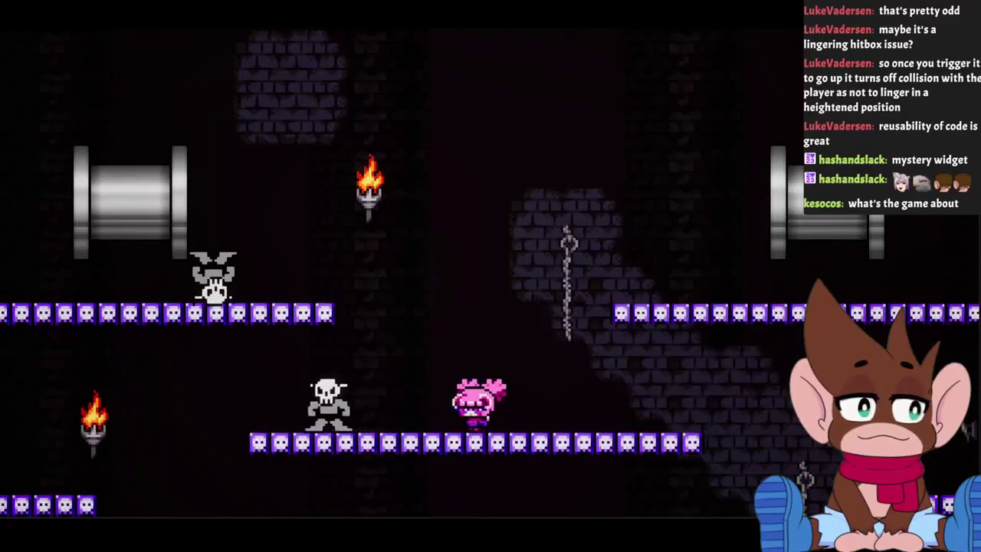
key(Left)
key(space)
key(Left)
key(Right)
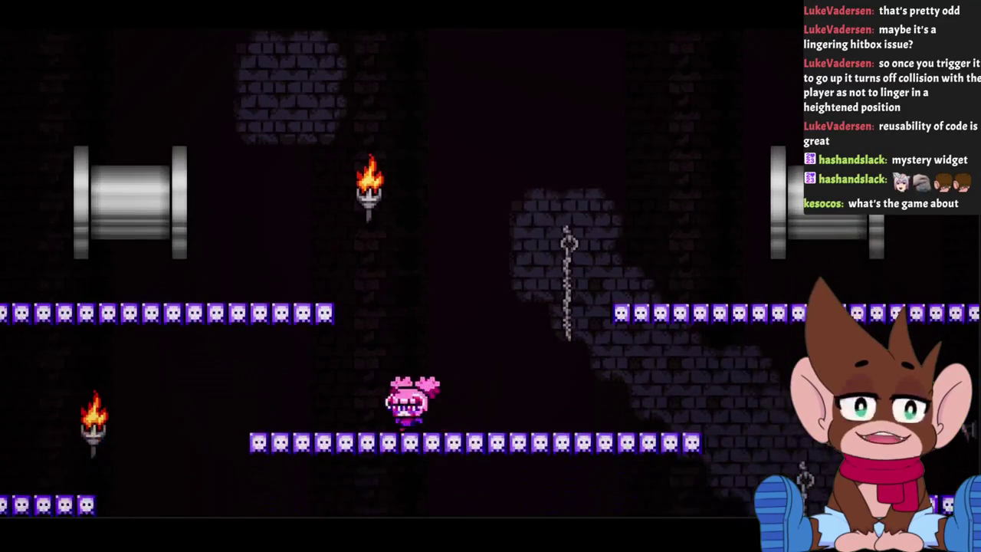
key(Left)
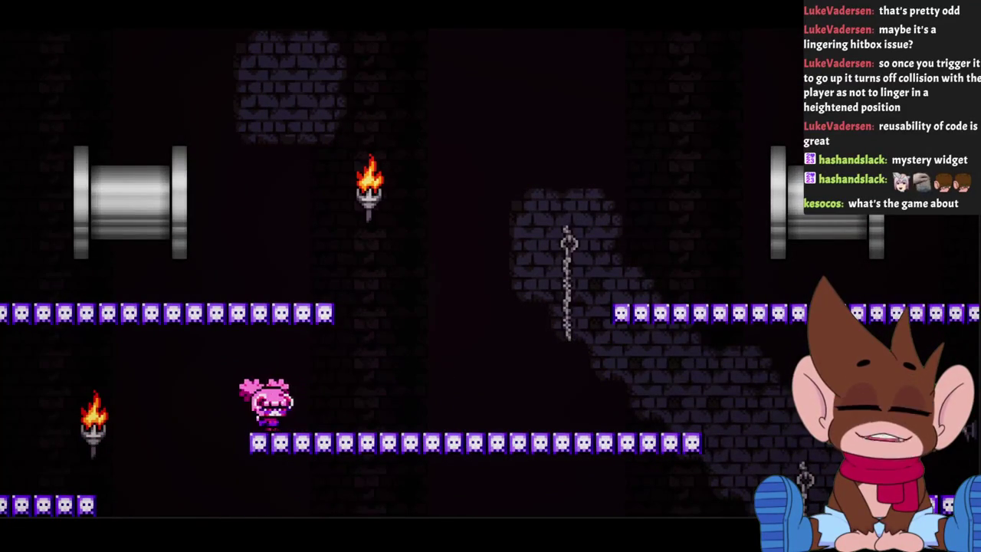
key(Right)
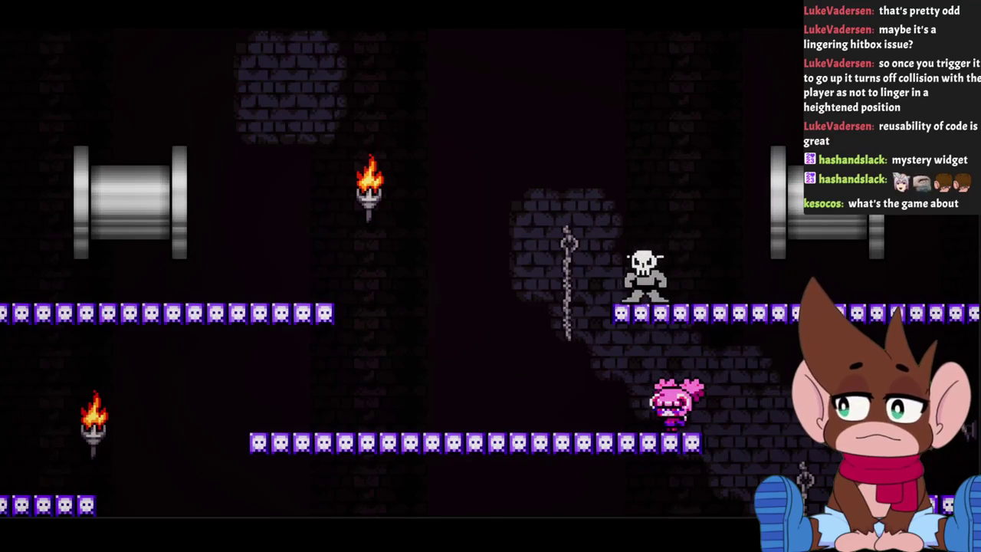
key(Left)
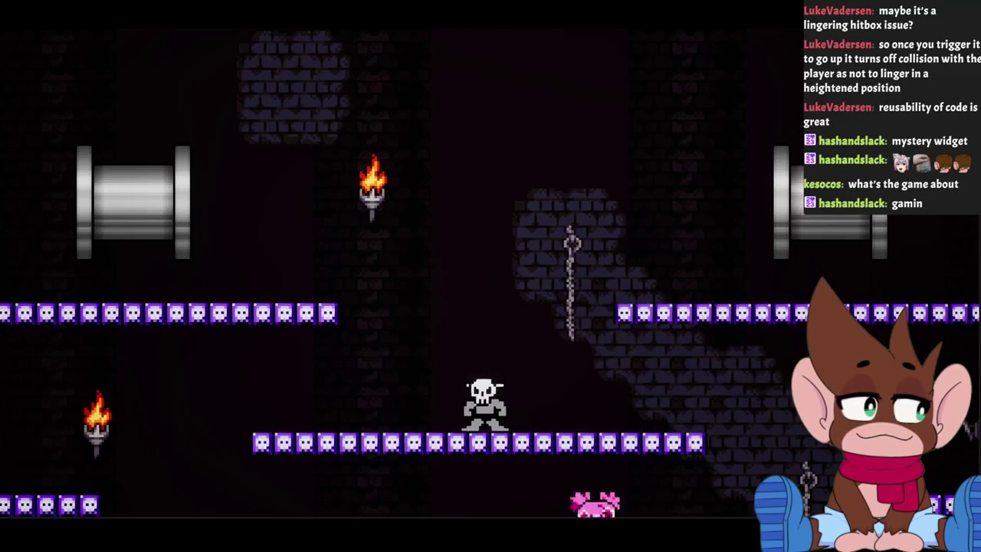
key(Escape)
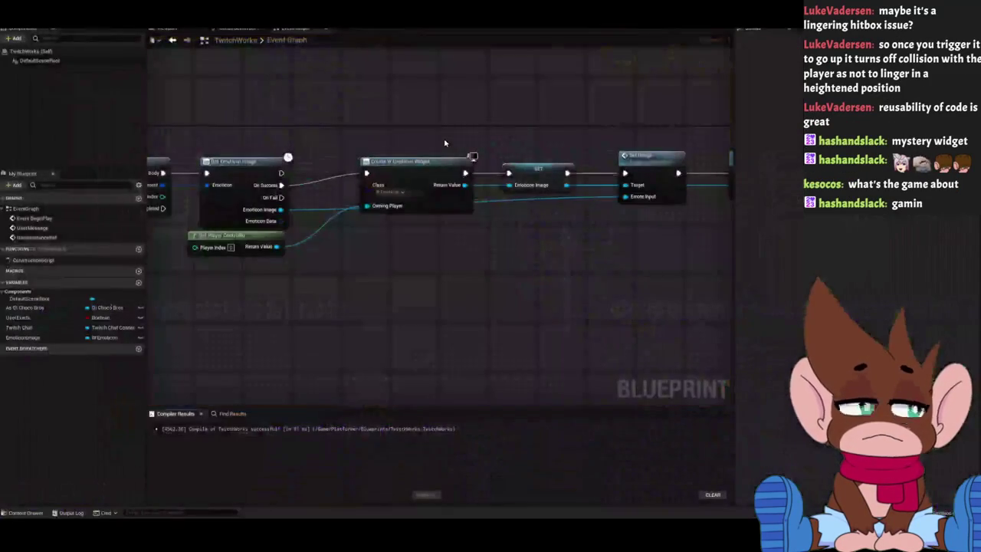
Pan and zoom over the widget creation and Add to Viewport nodes, then switch to the Emote Quickstart docs.
scroll(405, 284, down, 1)
mouse_move(405, 284)
mouse_down()
mouse_move(492, 269)
mouse_move(437, 295)
mouse_up()
scroll(447, 286, up, 1)
drag(340, 317, 524, 326)
drag(466, 311, 434, 303)
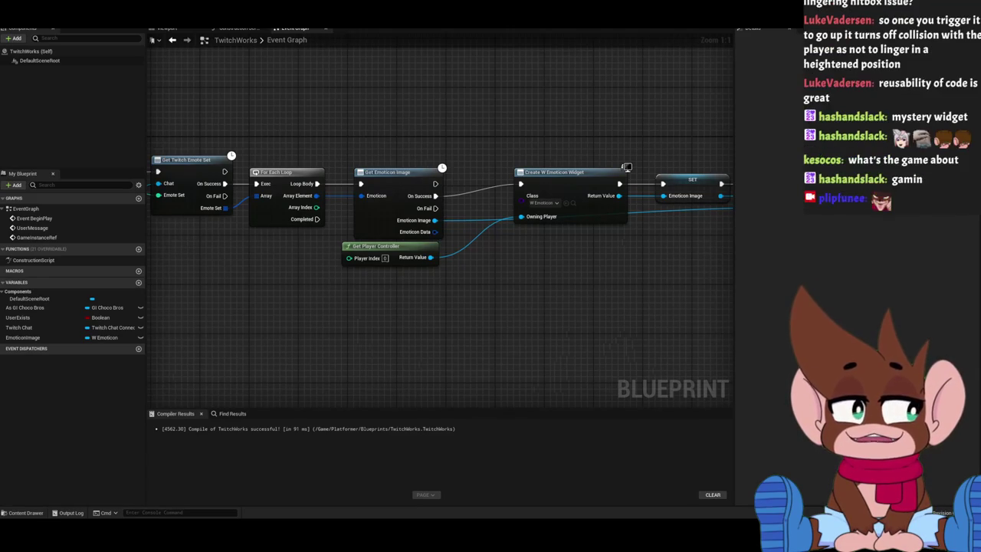
mouse_move(459, 130)
mouse_down()
mouse_move(394, 169)
mouse_move(200, 155)
mouse_move(355, 148)
mouse_up()
scroll(409, 148, down, 2)
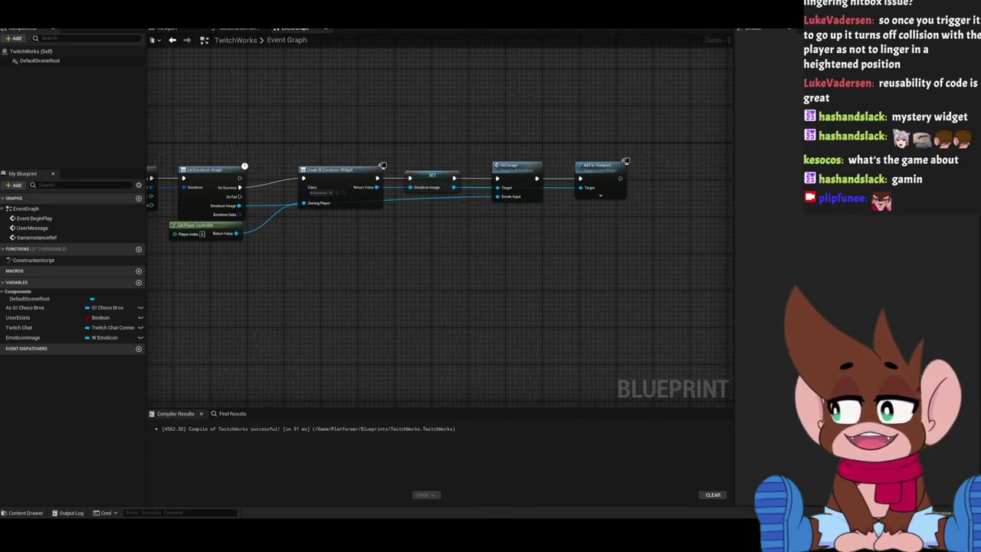
key(alt+Tab)
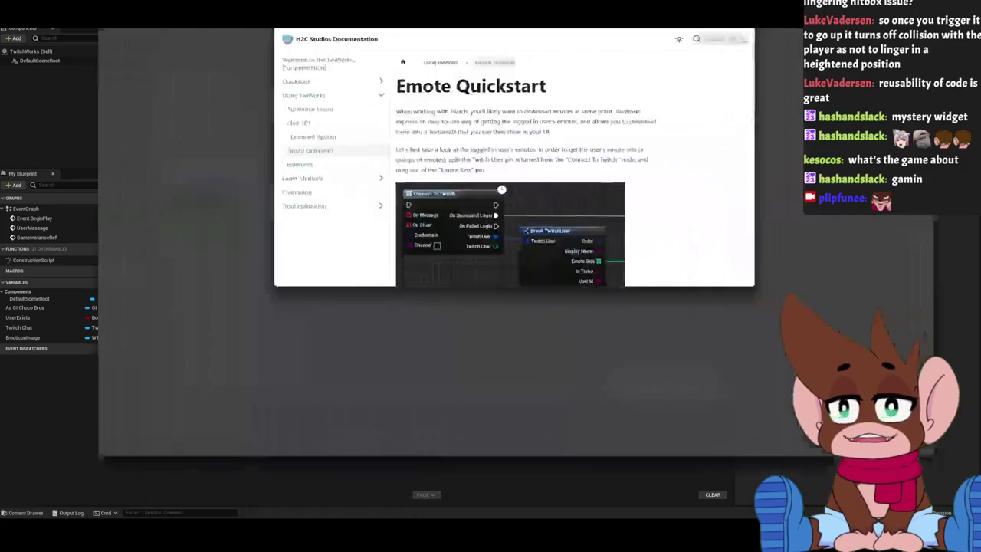
Scroll to the Get Emoticon Image example on the Emote Quickstart page, then return to Unreal.
scroll(500, 211, down, 3)
scroll(496, 211, down, 3)
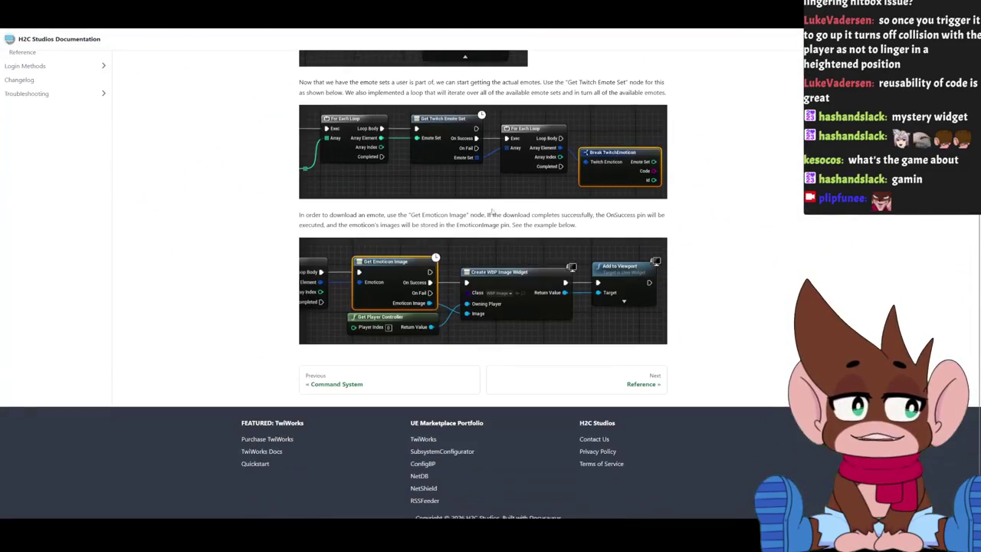
key(alt+Tab)
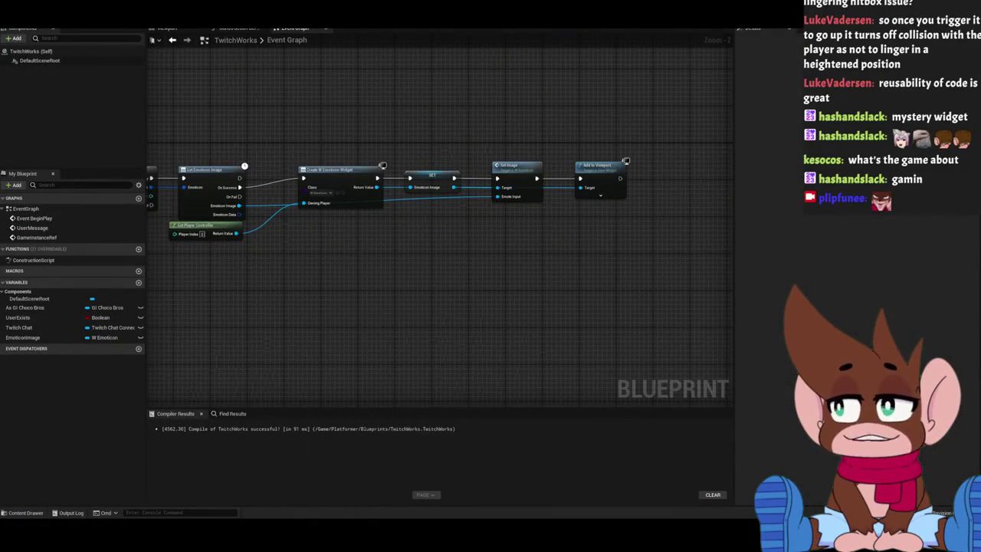
scroll(549, 325, down, 3)
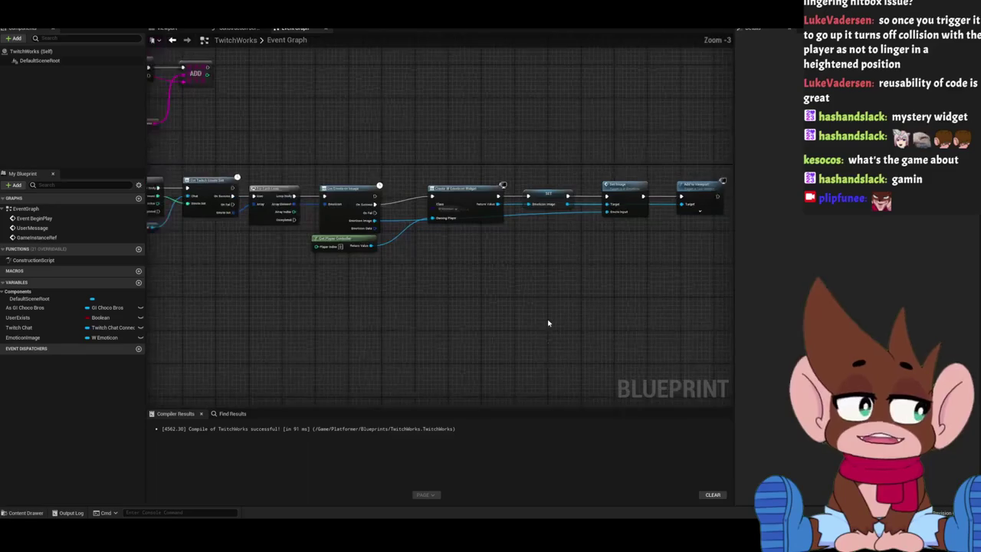
Pan the TwitchWorks graph past Set Image and Add to Viewport back toward the For Each Loop nodes.
drag(575, 349, 450, 349)
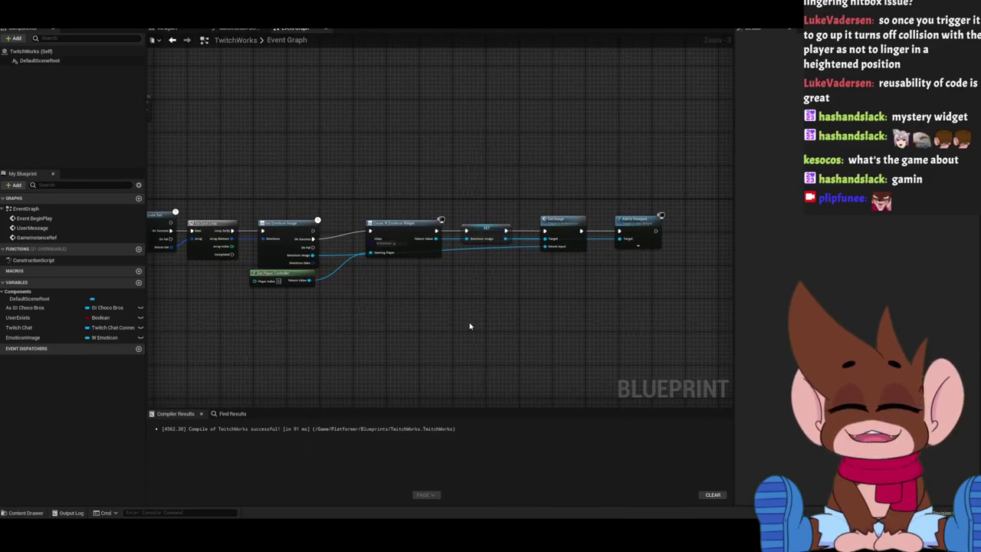
scroll(513, 304, up, 1)
scroll(470, 281, up, 1)
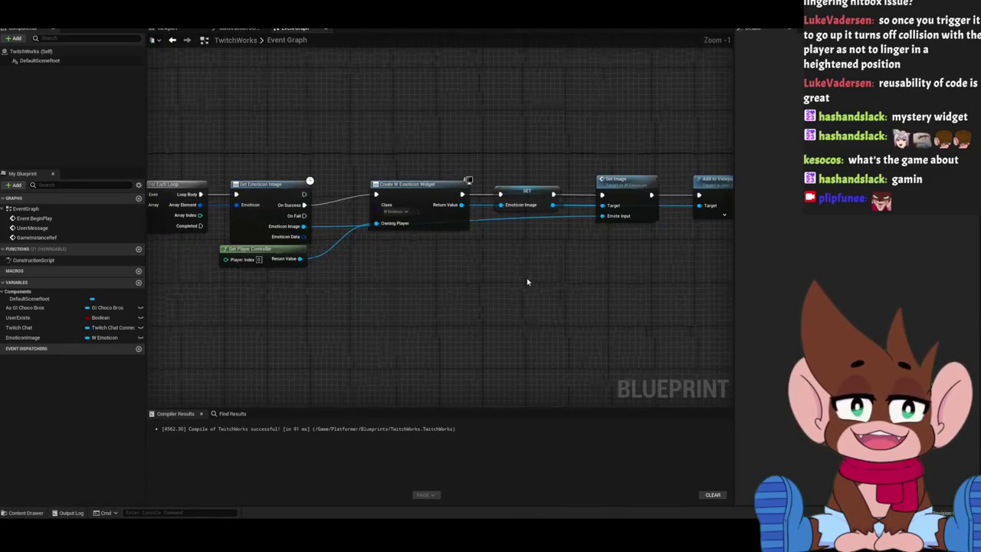
scroll(360, 278, up, 1)
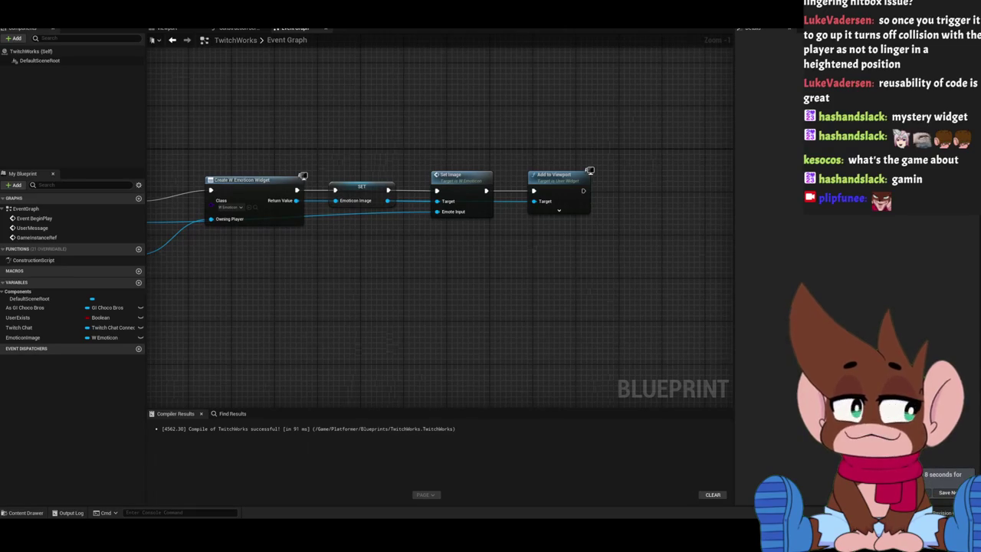
drag(532, 330, 360, 329)
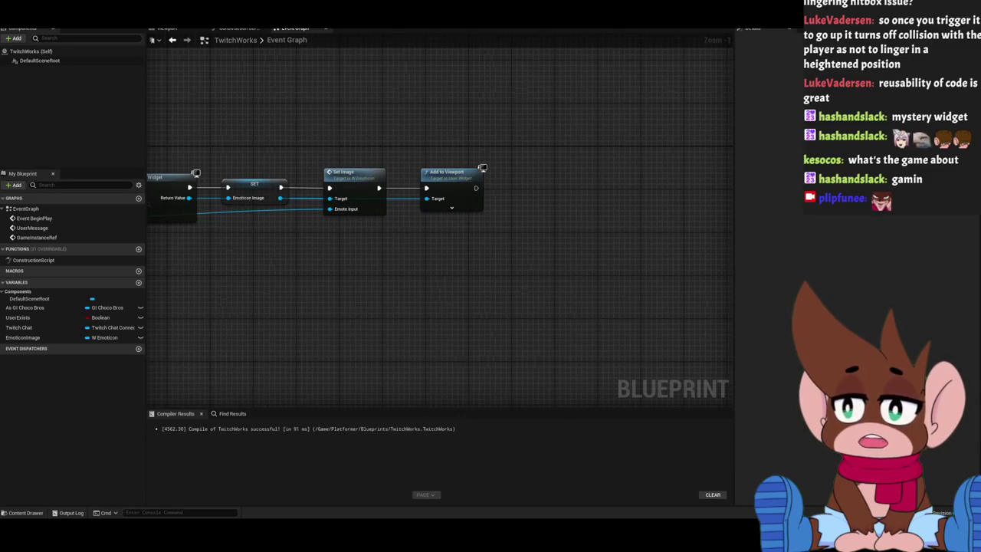
mouse_move(548, 333)
mouse_down()
mouse_move(564, 296)
mouse_move(288, 332)
mouse_move(551, 324)
mouse_move(489, 333)
mouse_up()
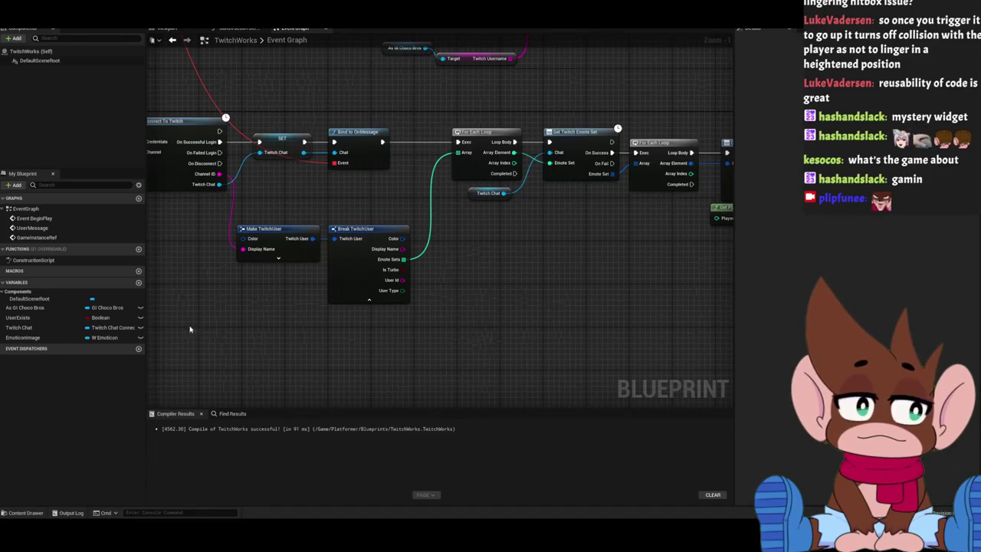
Wire the login credentials' Username output into Make TwitchUser's Display Name input.
drag(200, 326, 324, 313)
scroll(324, 313, up, 1)
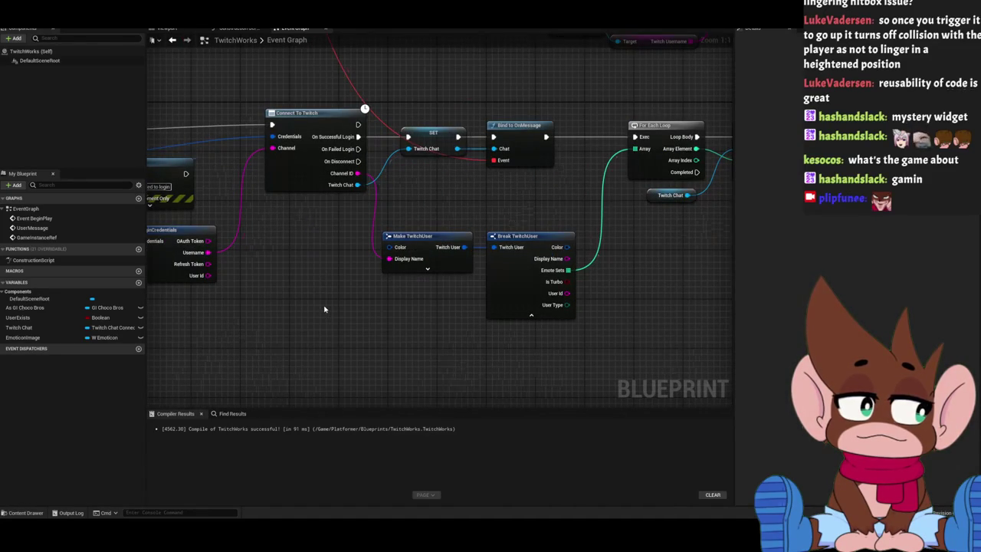
drag(363, 271, 403, 263)
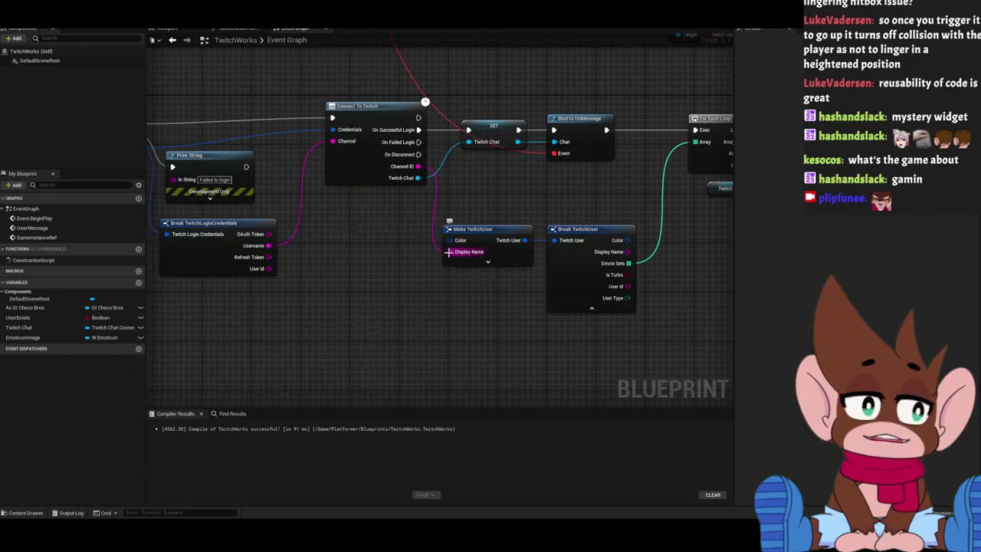
drag(268, 245, 450, 252)
drag(460, 295, 344, 314)
Expand Make TwitchUser's advanced pins and wire the credentials' User Id into its User Id input.
click(365, 277)
drag(282, 354, 326, 337)
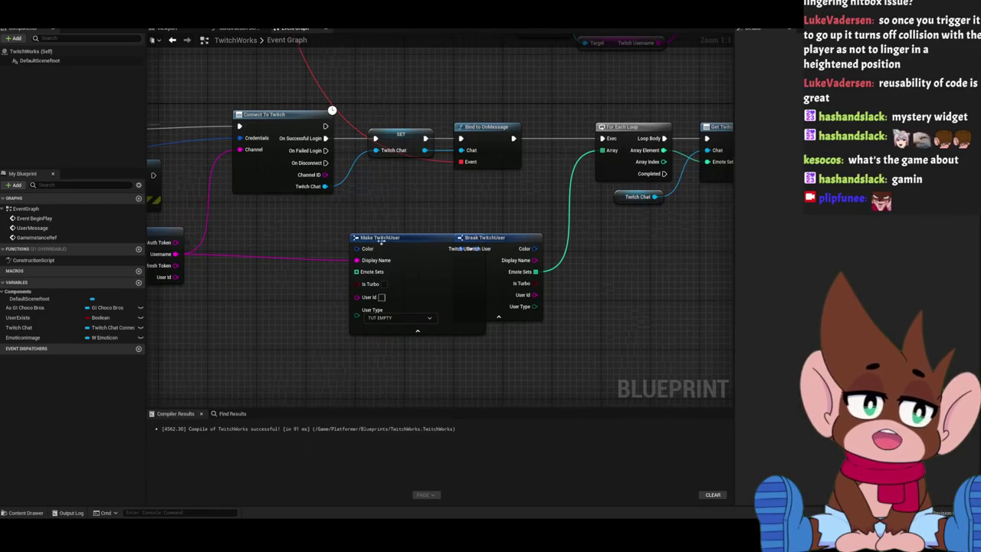
mouse_move(377, 236)
mouse_down()
mouse_move(326, 242)
mouse_move(439, 197)
mouse_up()
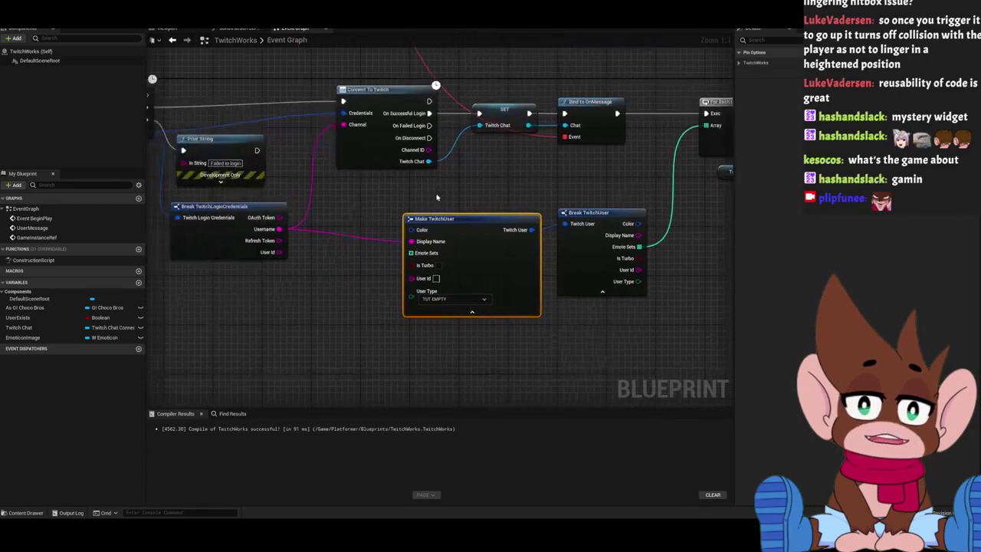
click(378, 199)
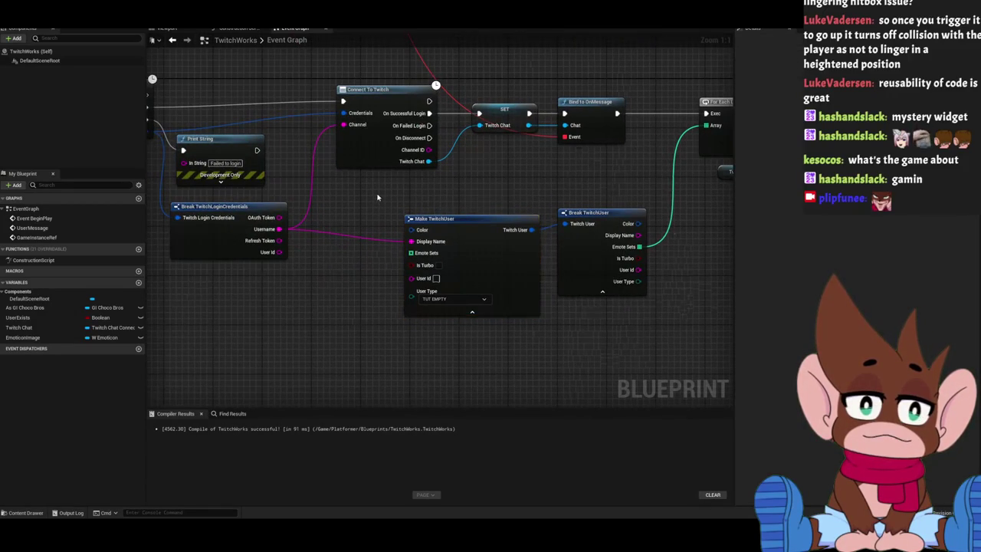
drag(271, 265, 404, 291)
mouse_move(334, 290)
mouse_down()
mouse_move(268, 288)
mouse_move(318, 287)
mouse_up()
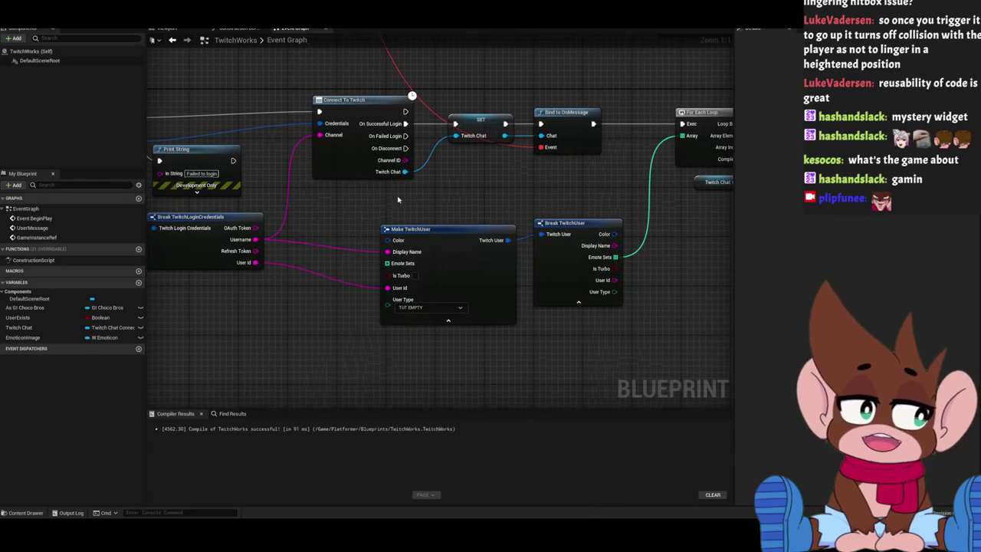
Move Make TwitchUser lower to make room and bring up the add-node action list.
click(347, 159)
mouse_move(463, 194)
mouse_down()
mouse_move(431, 225)
mouse_move(417, 179)
mouse_move(417, 209)
mouse_up()
drag(368, 244, 375, 287)
right_click(394, 231)
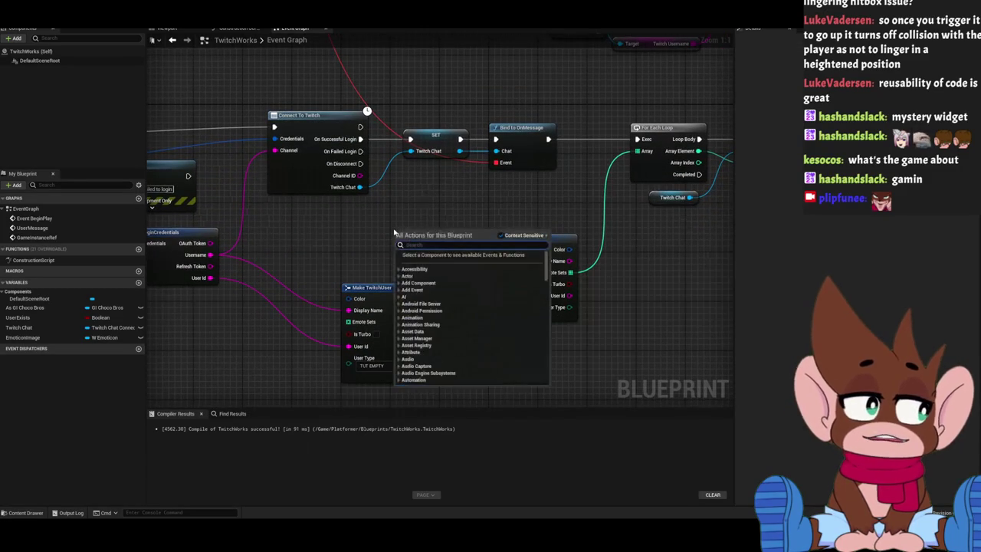
Replace the Make TwitchUser node with a Get Twitch User node found by searching 'twitchuser'.
text(twitch)
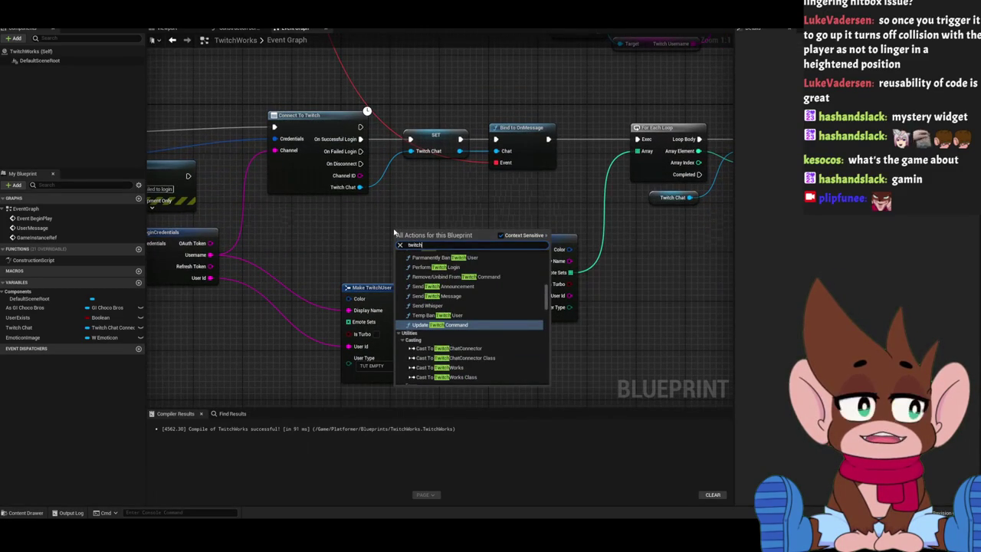
text(user)
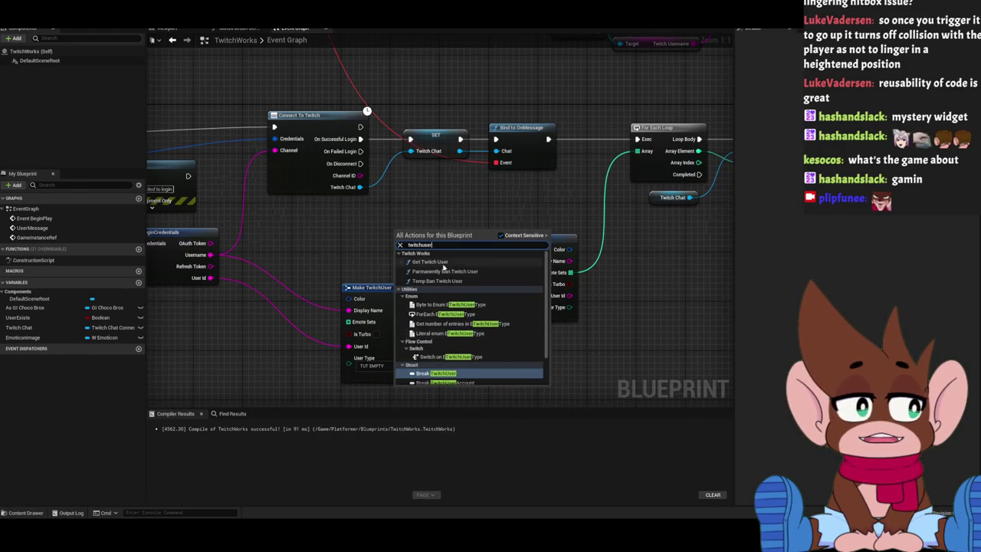
click(440, 265)
drag(437, 235, 401, 217)
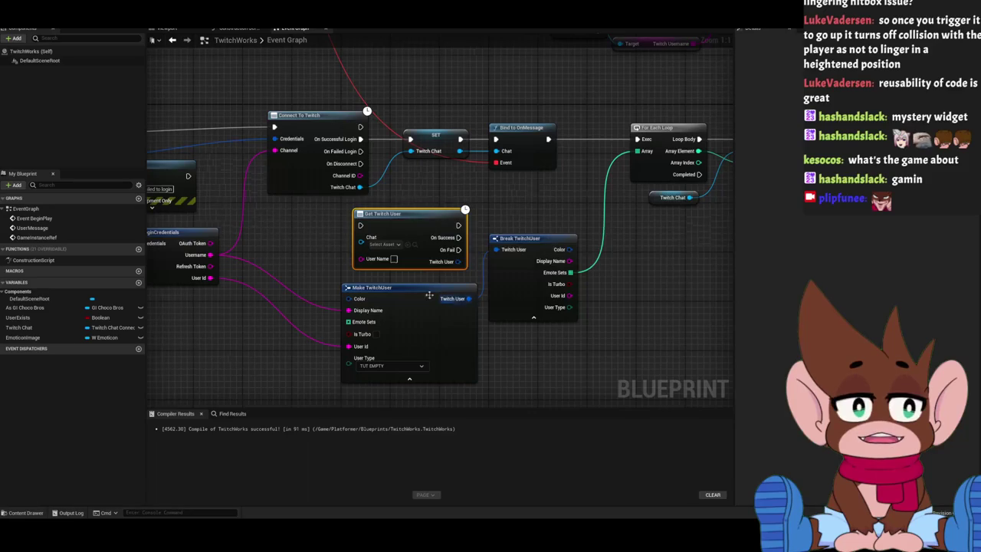
click(354, 314)
key(Delete)
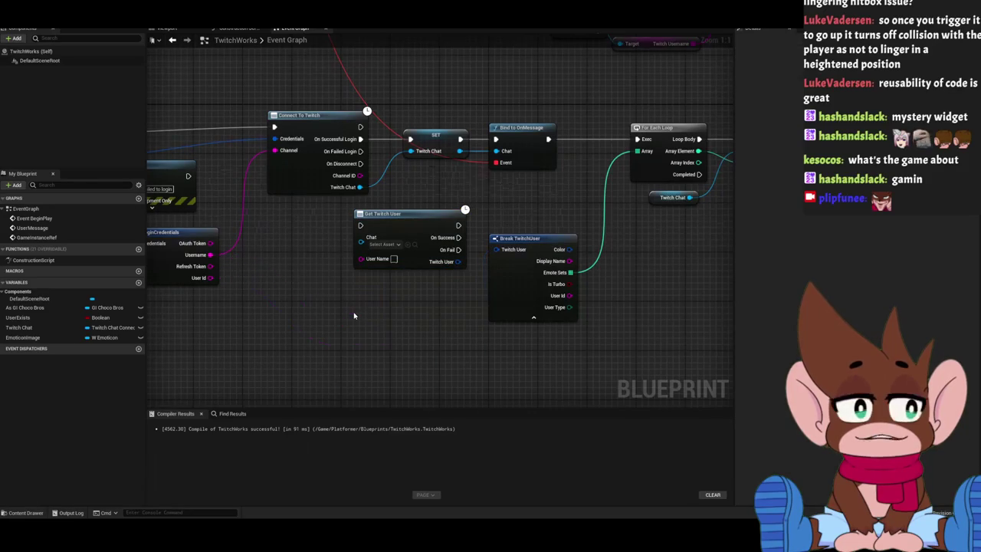
Split Get Twitch User's Twitch User output into separate fields and move the node down-left.
drag(383, 292, 425, 281)
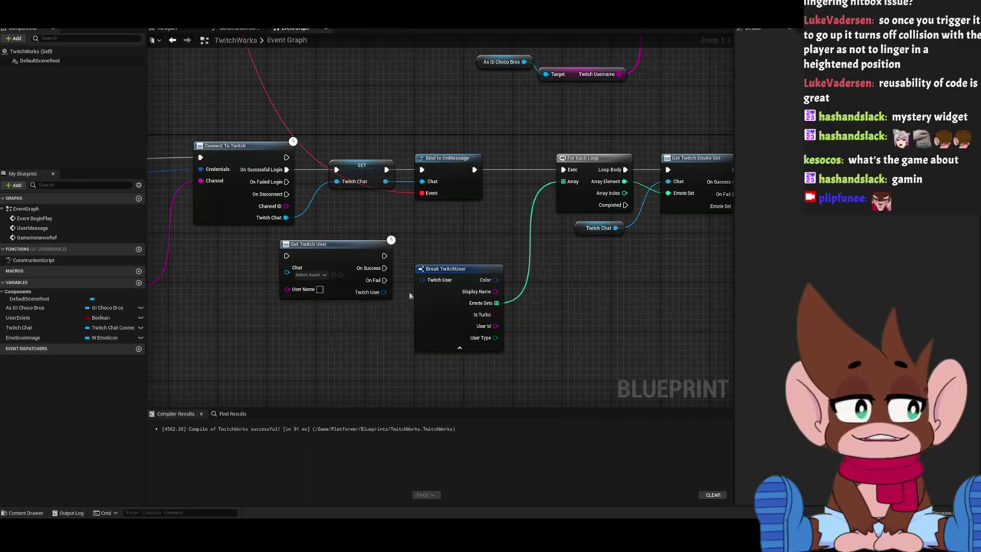
right_click(383, 293)
click(409, 315)
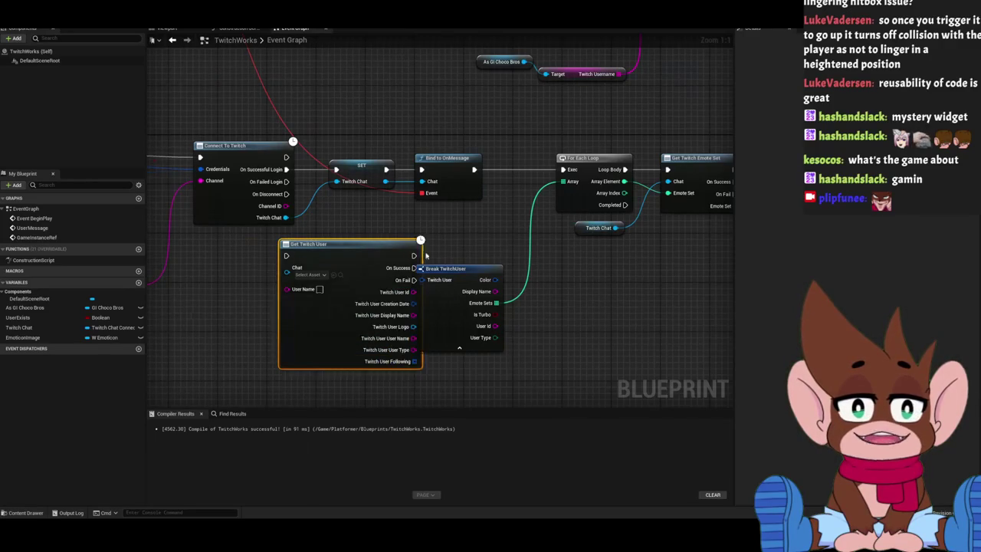
drag(360, 259, 273, 296)
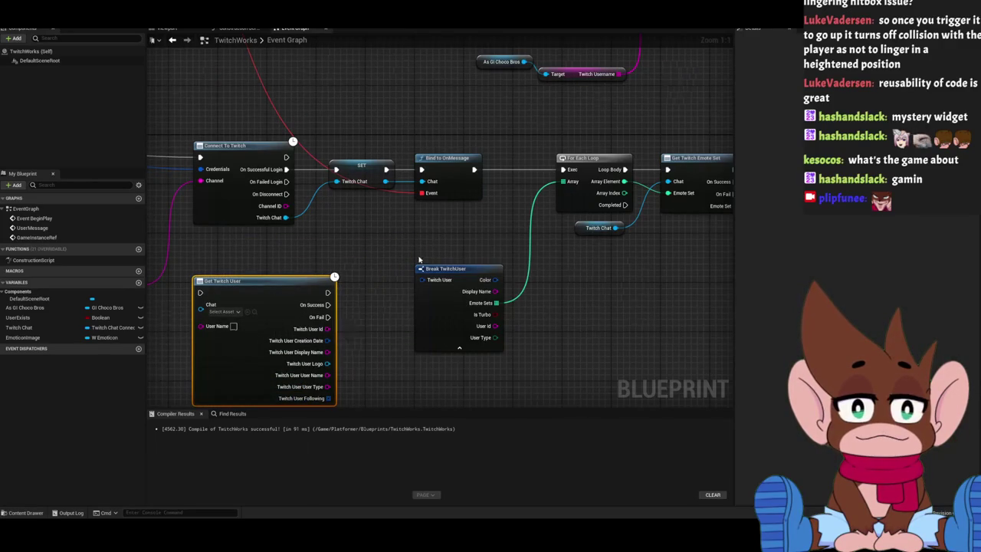
Nudge the Connect To Twitch node slightly left and recentre the login nodes.
drag(420, 255, 418, 235)
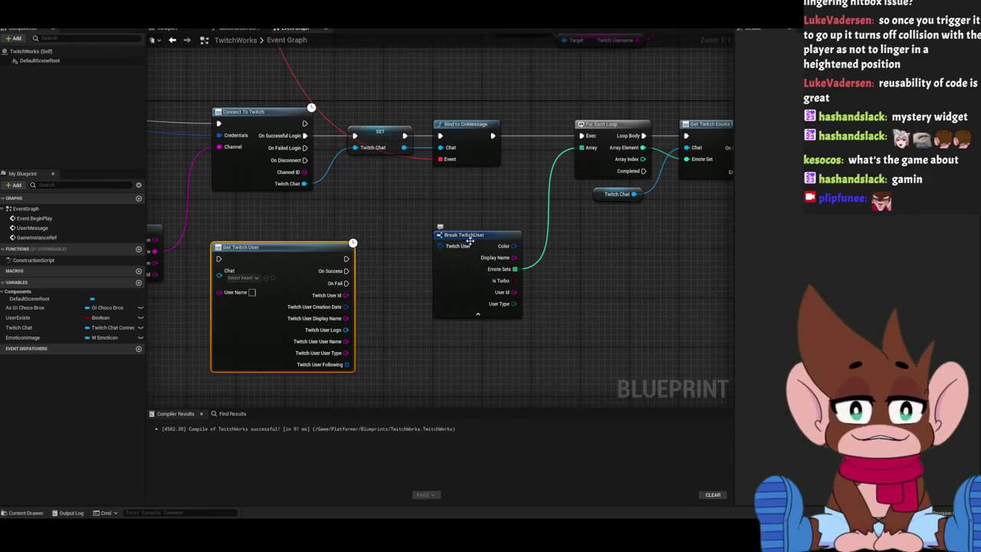
mouse_move(420, 280)
mouse_down()
mouse_move(396, 230)
mouse_move(453, 200)
mouse_up()
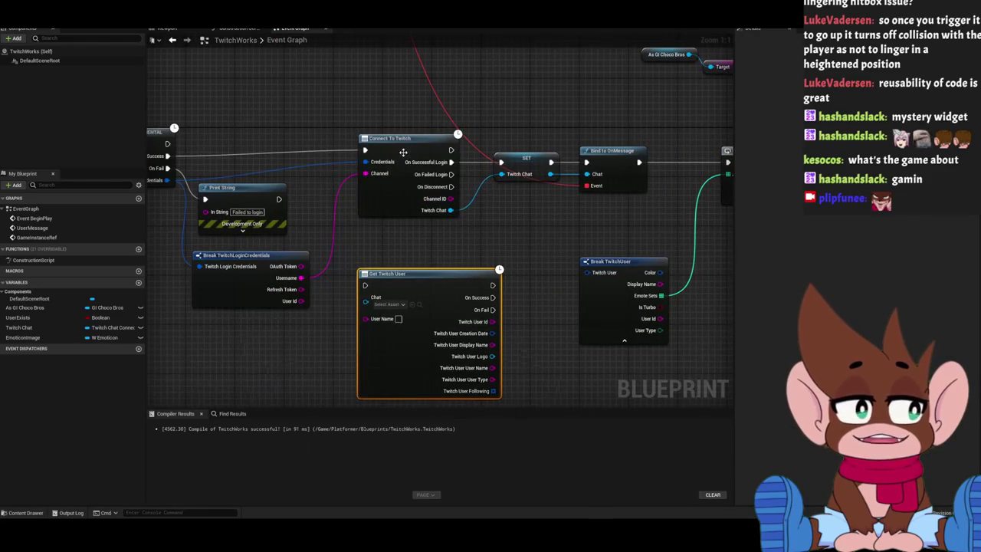
drag(399, 139, 342, 138)
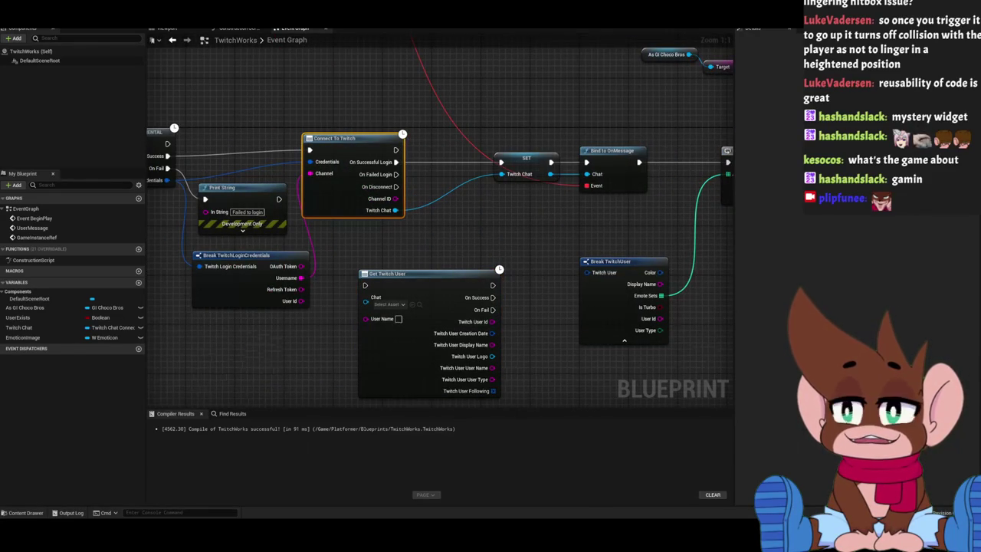
drag(487, 246, 435, 223)
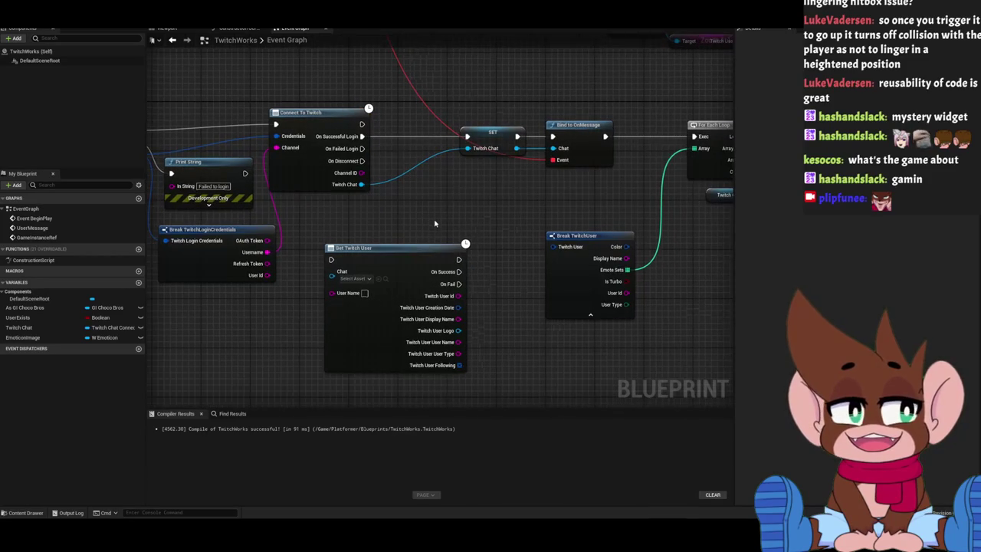
right_click(459, 301)
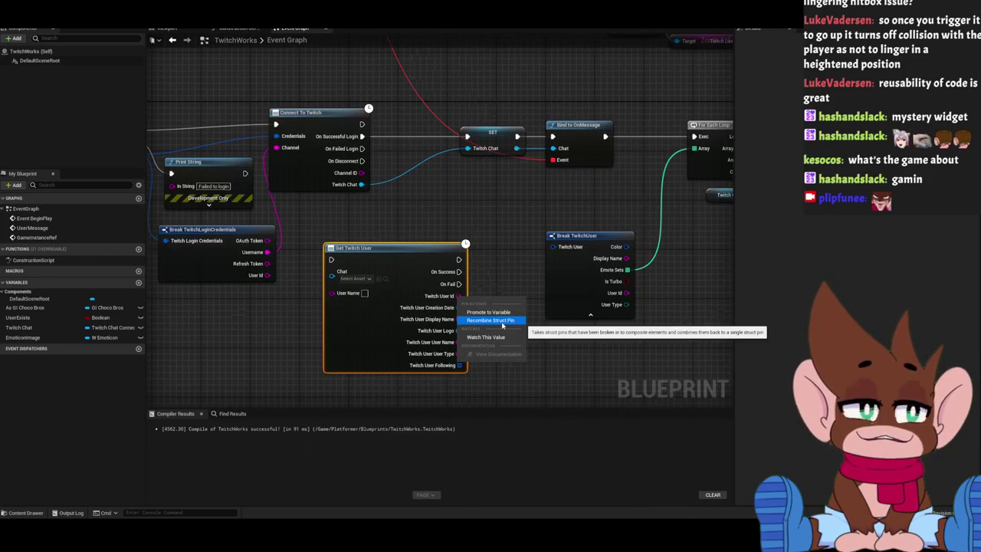
Recombine Get Twitch User's output and route Username, Twitch Chat and login execution through it into SET.
click(501, 320)
mouse_move(501, 324)
mouse_down()
mouse_move(460, 276)
mouse_move(437, 267)
mouse_move(529, 315)
mouse_move(422, 343)
mouse_up()
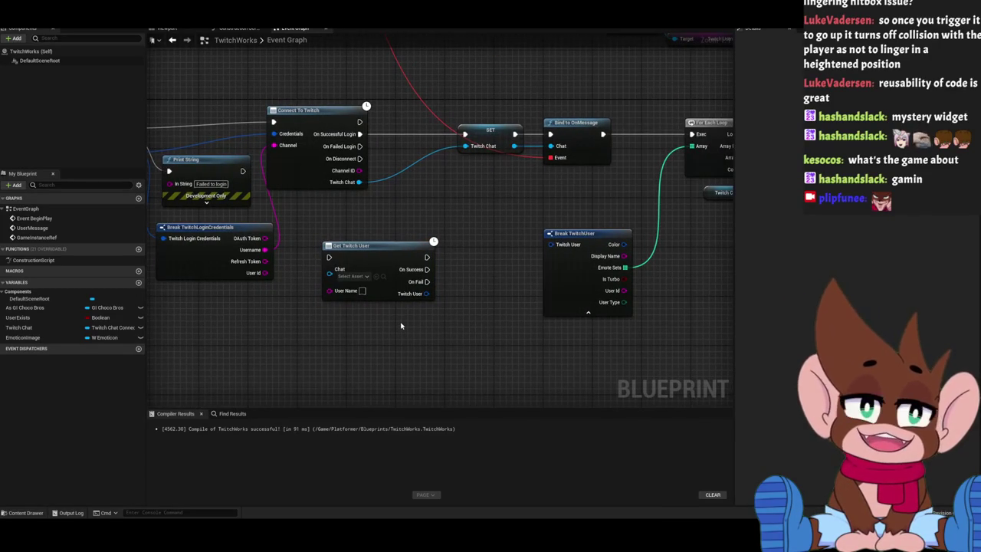
mouse_move(265, 250)
mouse_down()
mouse_move(324, 298)
mouse_move(329, 290)
mouse_up()
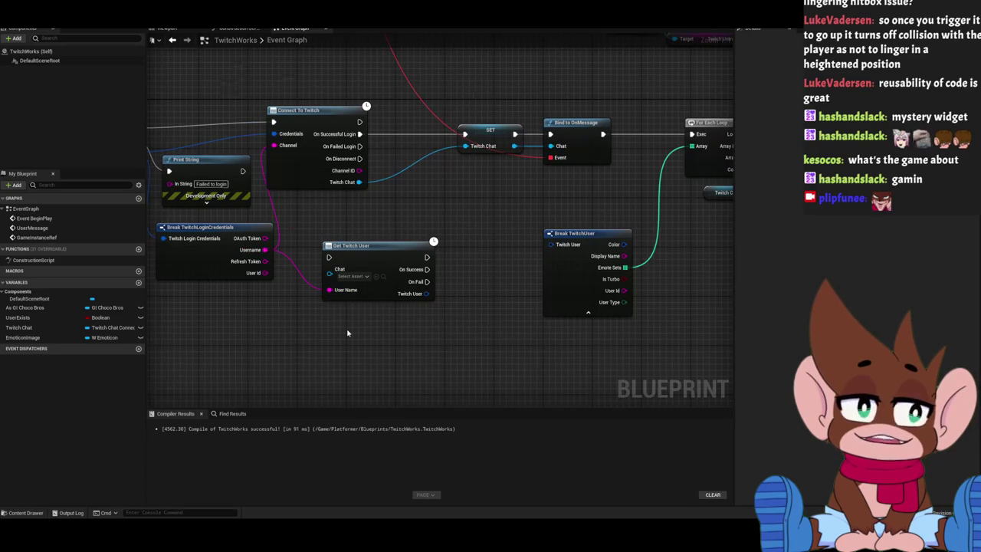
mouse_move(359, 182)
mouse_down()
mouse_move(328, 247)
mouse_move(329, 269)
mouse_move(418, 142)
mouse_move(365, 178)
mouse_move(427, 181)
mouse_up()
drag(303, 207, 301, 181)
drag(226, 187, 257, 187)
mouse_move(327, 186)
mouse_down()
mouse_move(385, 189)
mouse_move(293, 212)
mouse_move(297, 158)
mouse_move(335, 238)
mouse_move(393, 255)
mouse_up()
Delete Get Twitch User and link On Successful Login directly to SET.
mouse_move(330, 201)
mouse_down()
mouse_move(353, 201)
mouse_move(368, 235)
mouse_up()
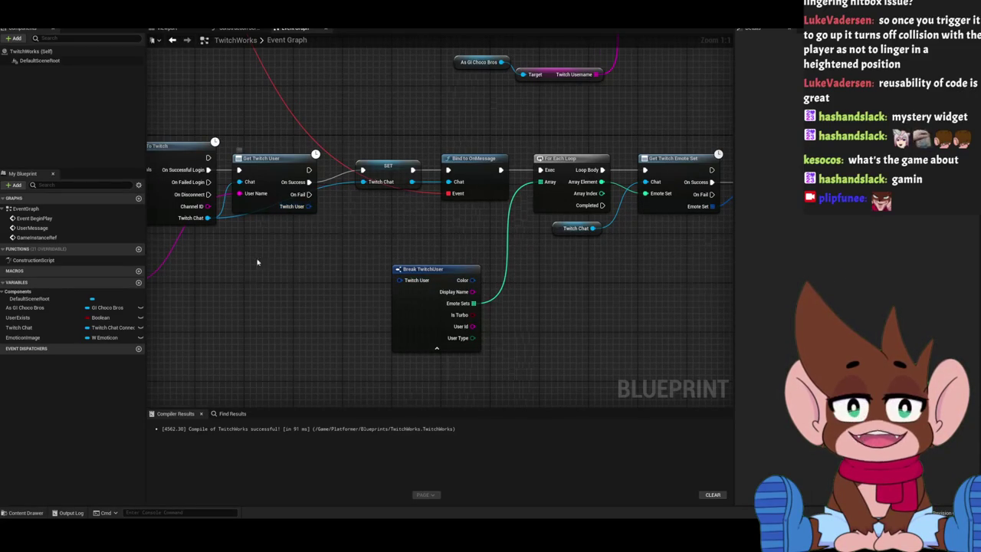
drag(267, 254, 398, 256)
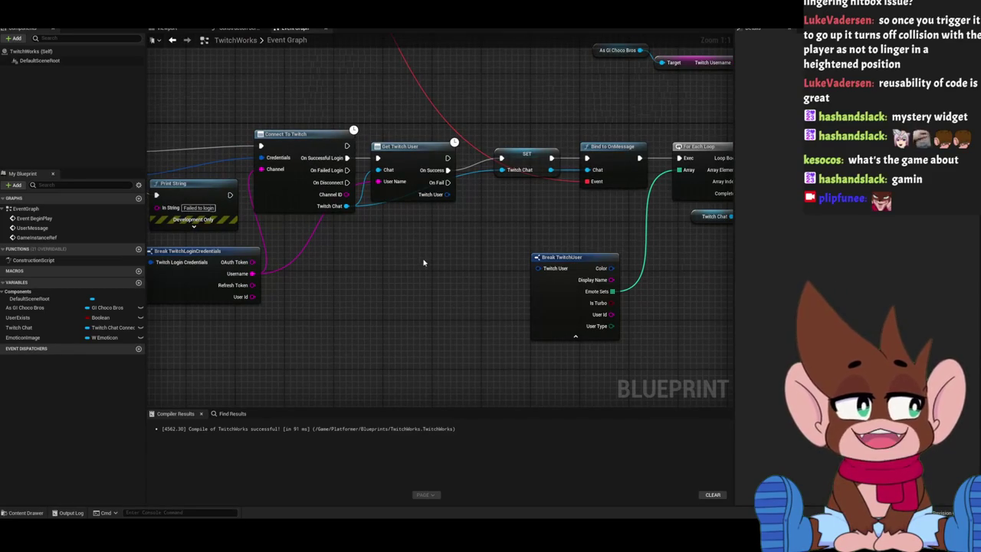
drag(400, 256, 357, 256)
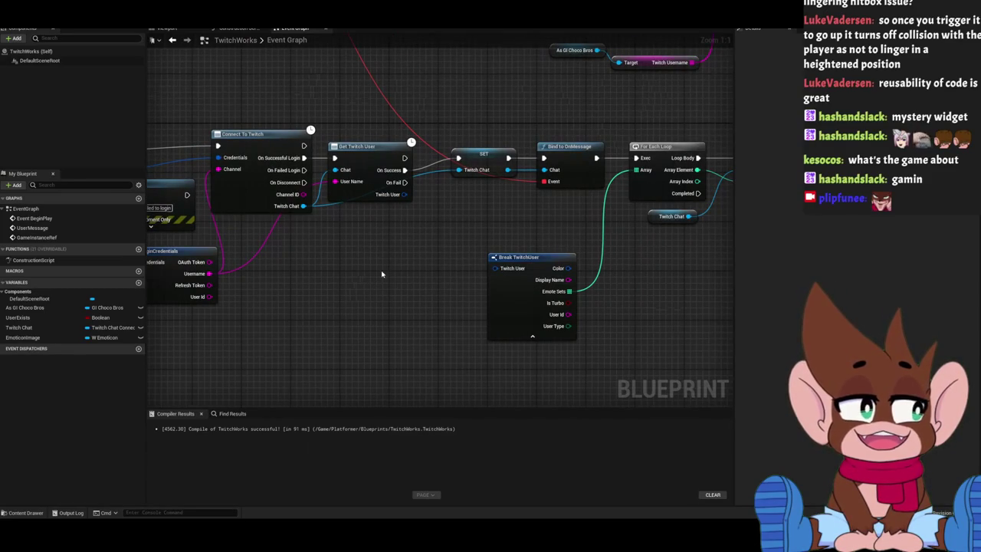
right_click(403, 194)
click(427, 219)
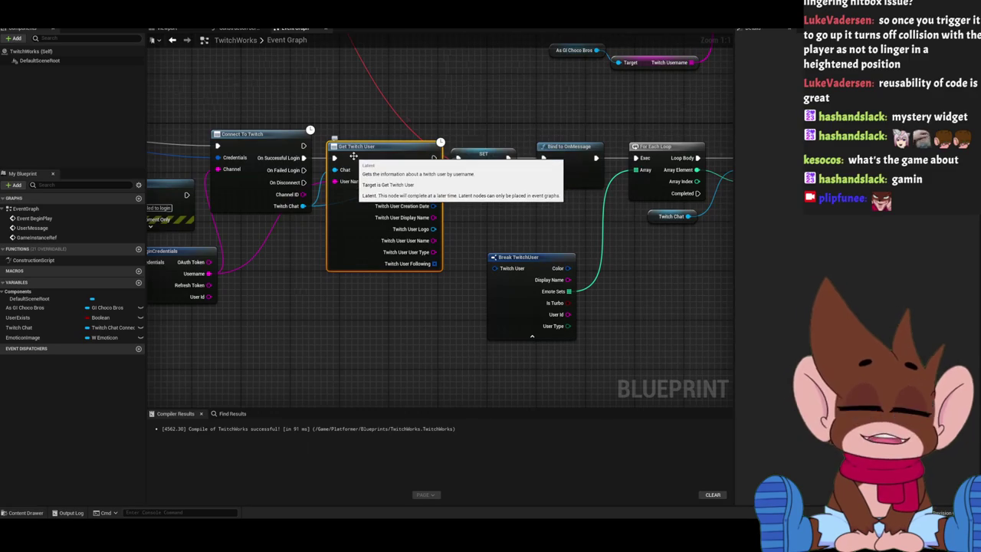
key(Delete)
drag(303, 157, 459, 158)
drag(408, 241, 471, 193)
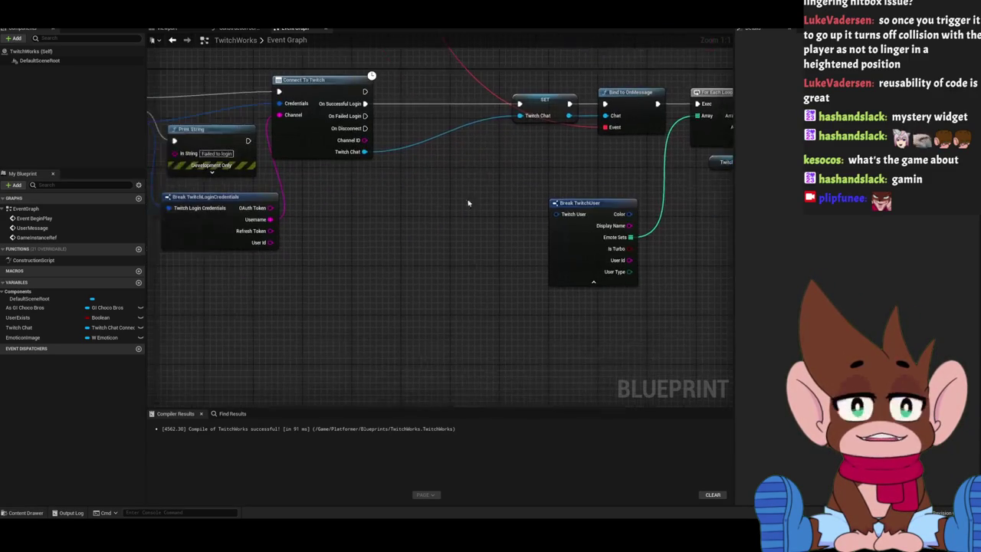
drag(398, 255, 394, 255)
right_click(395, 255)
text(twitch user)
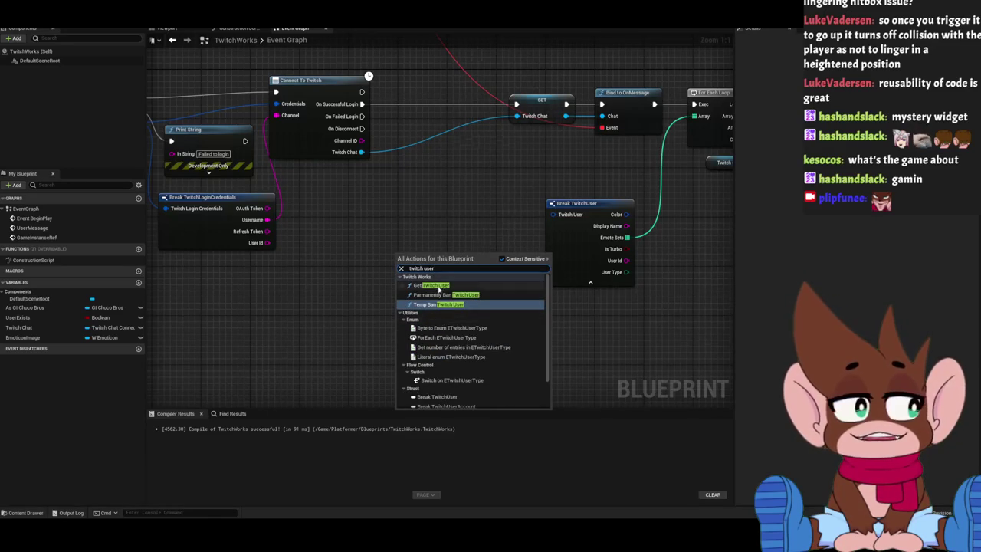
click(452, 296)
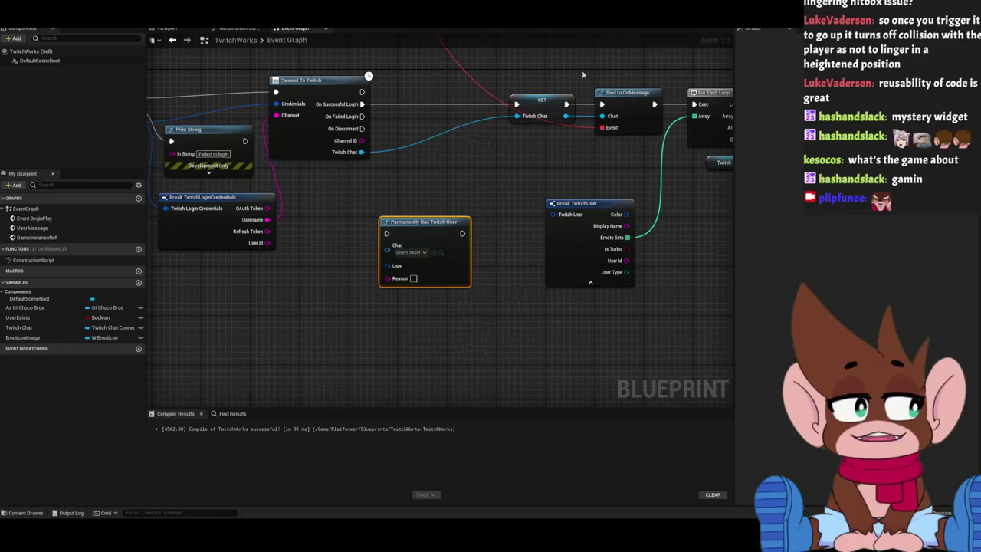
mouse_move(566, 116)
mouse_down()
mouse_move(491, 146)
mouse_move(387, 245)
mouse_up()
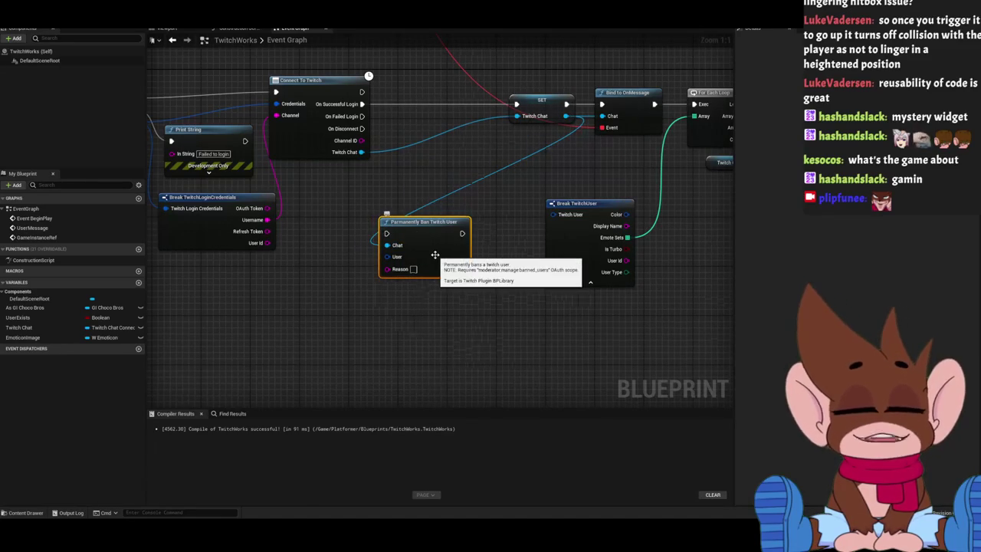
key(Delete)
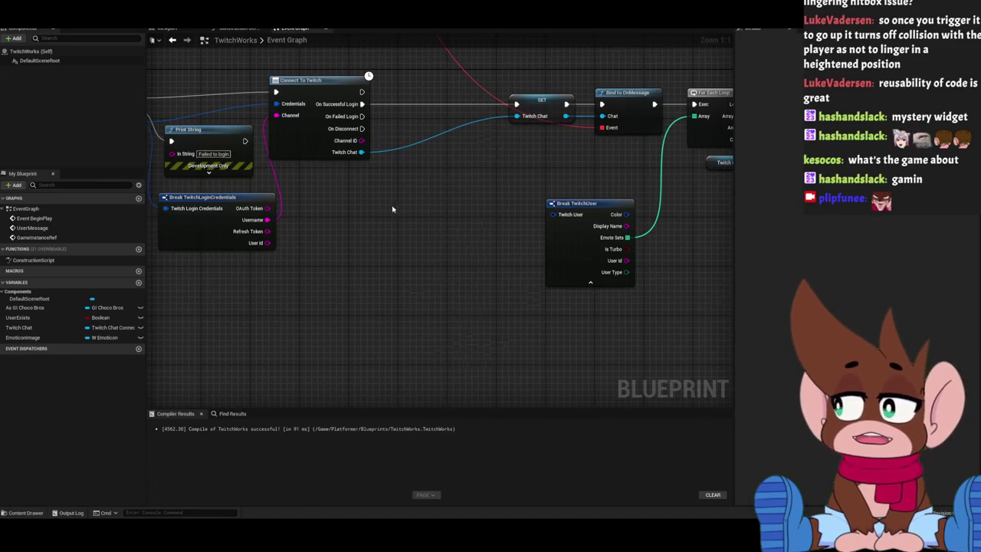
scroll(413, 207, up, 1)
scroll(383, 170, down, 1)
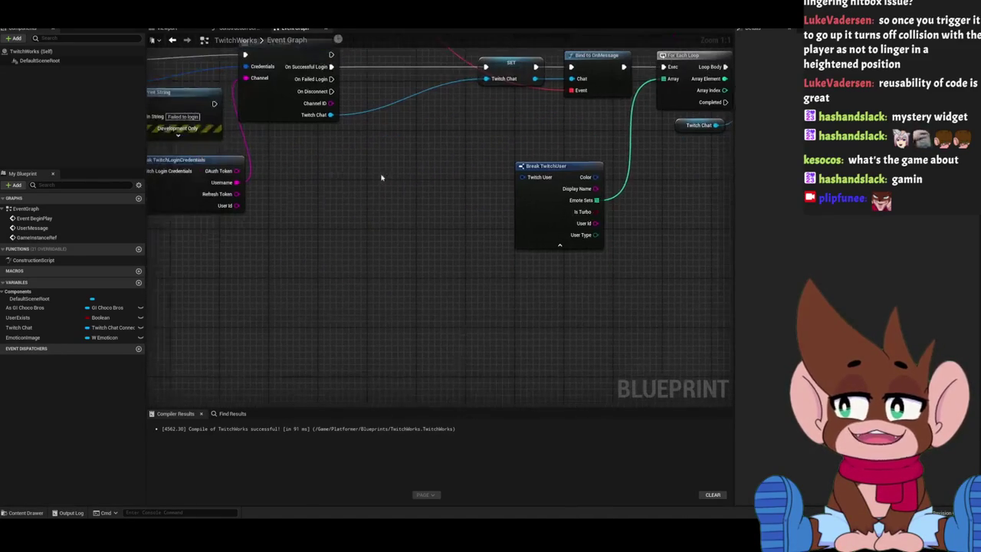
drag(376, 179, 359, 243)
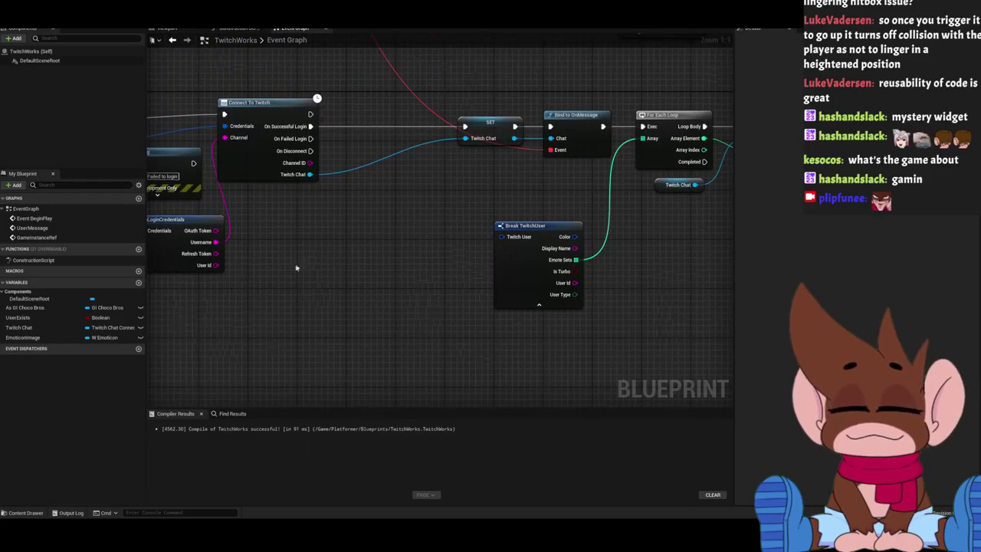
right_click(346, 305)
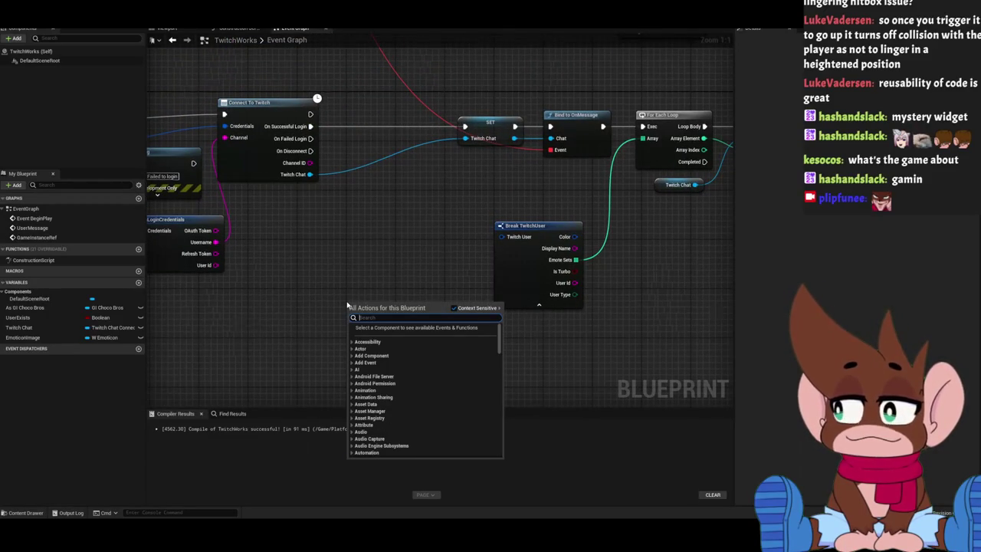
text(twitch)
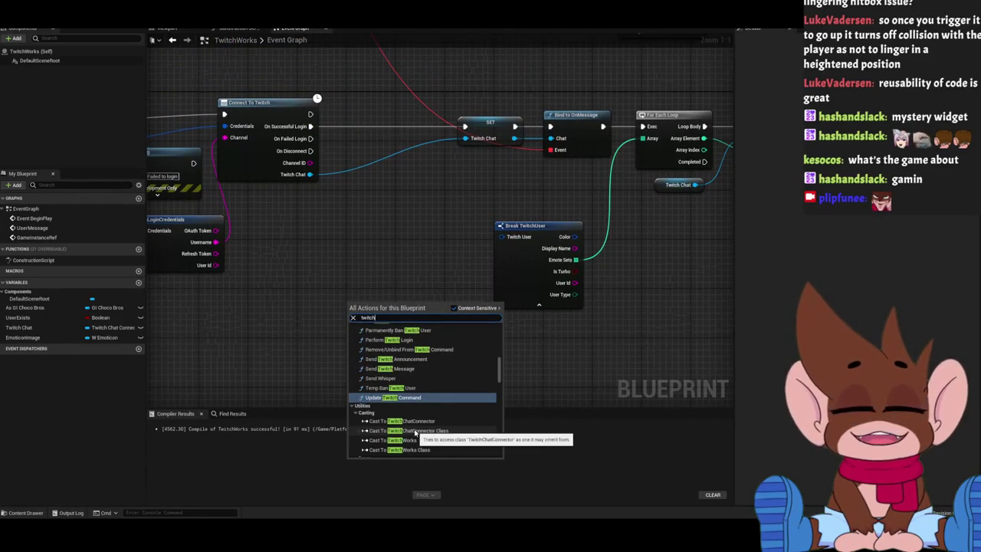
scroll(419, 437, up, 5)
scroll(417, 438, up, 3)
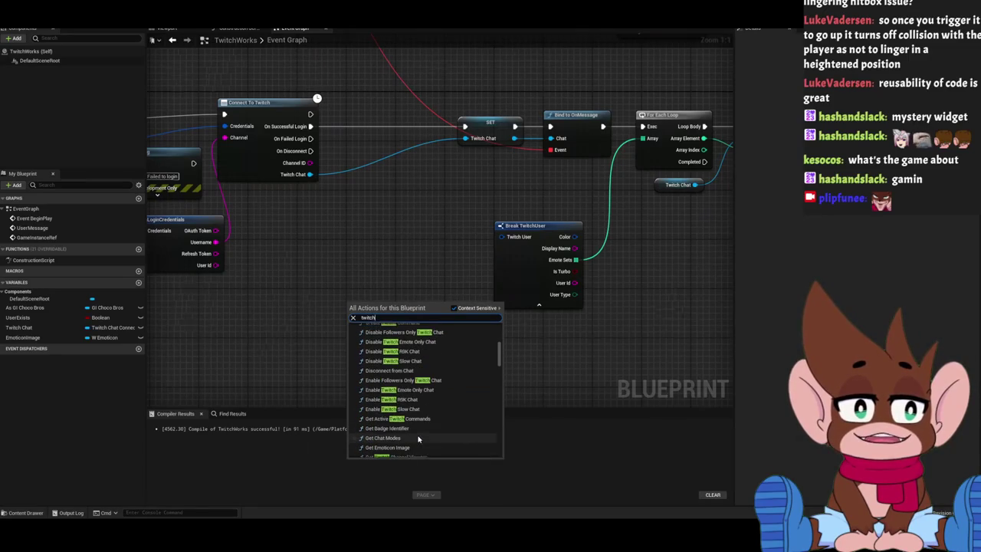
scroll(440, 432, up, 5)
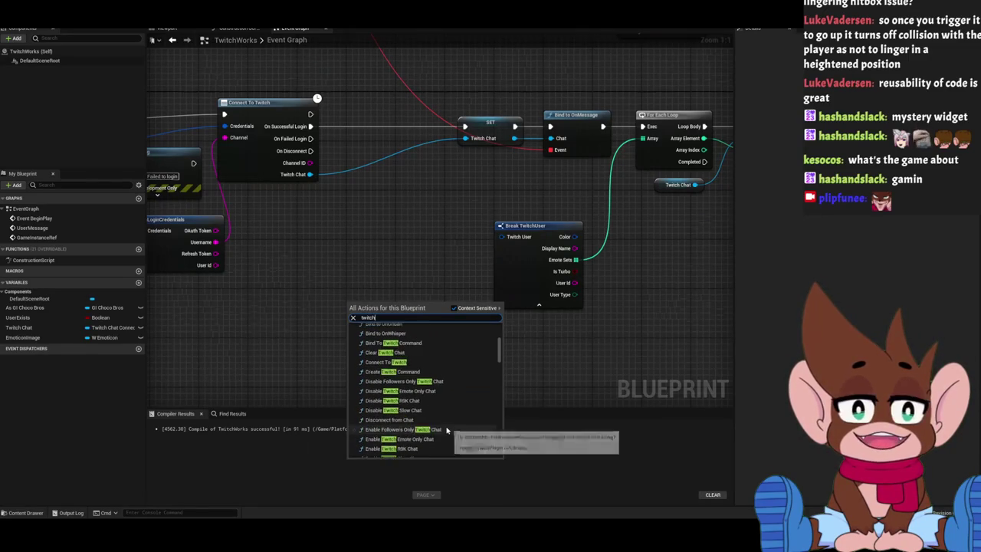
scroll(444, 425, up, 5)
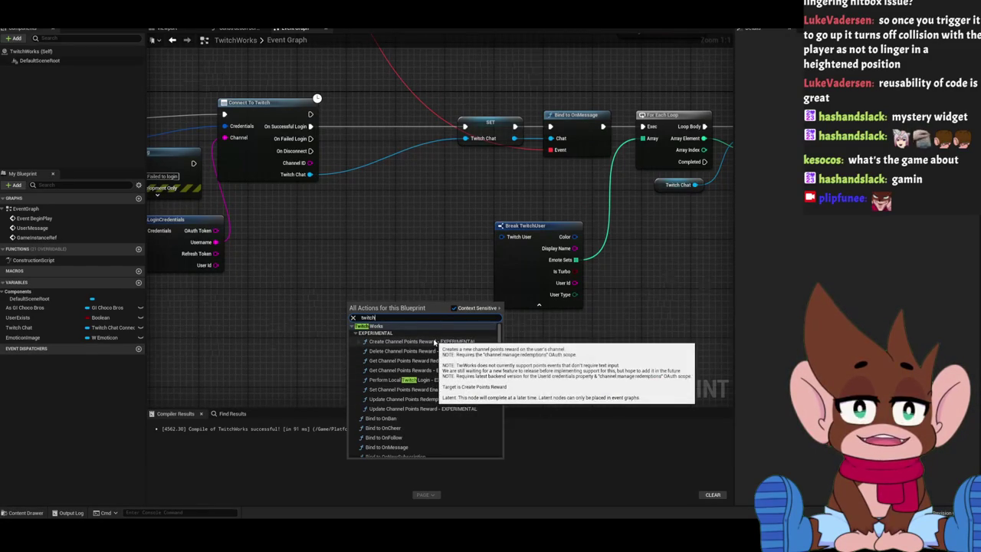
scroll(433, 387, down, 2)
scroll(432, 404, down, 4)
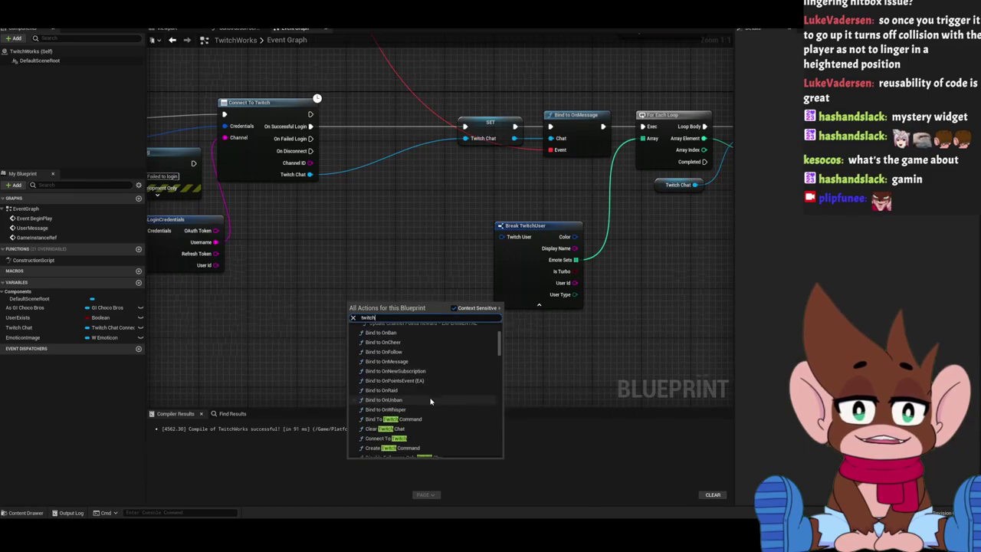
scroll(429, 397, down, 1)
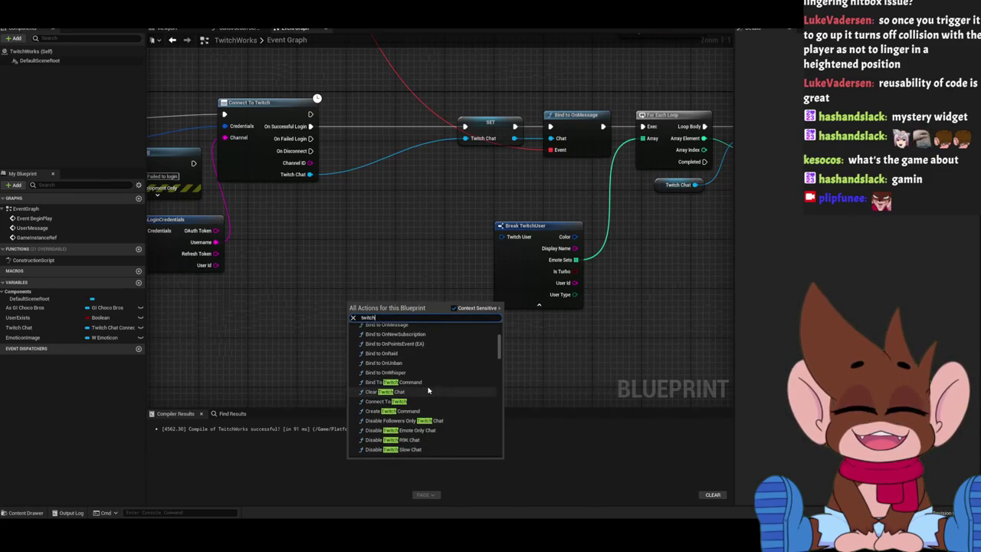
scroll(428, 391, down, 1)
scroll(428, 391, down, 1)
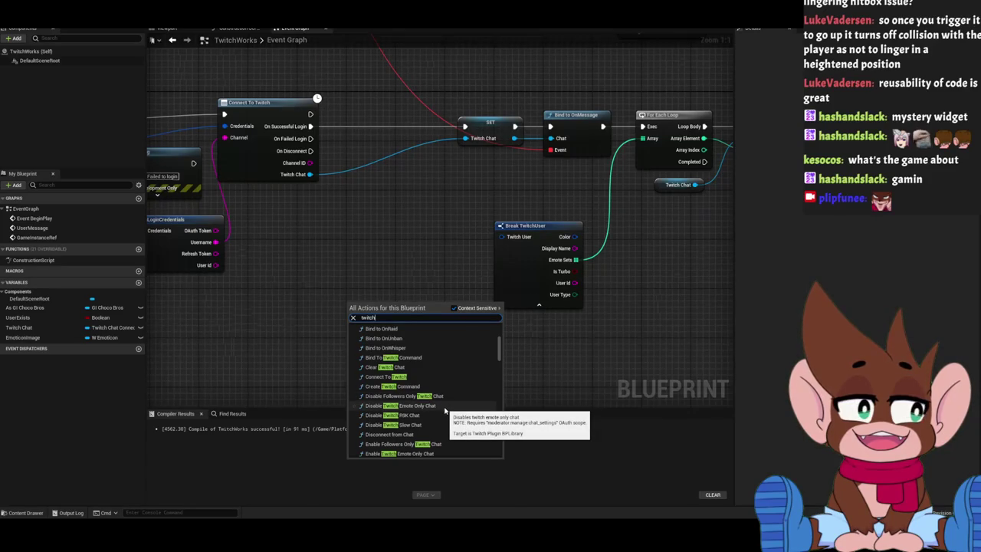
click(420, 376)
mouse_move(385, 317)
mouse_down()
mouse_move(365, 312)
mouse_move(299, 249)
mouse_up()
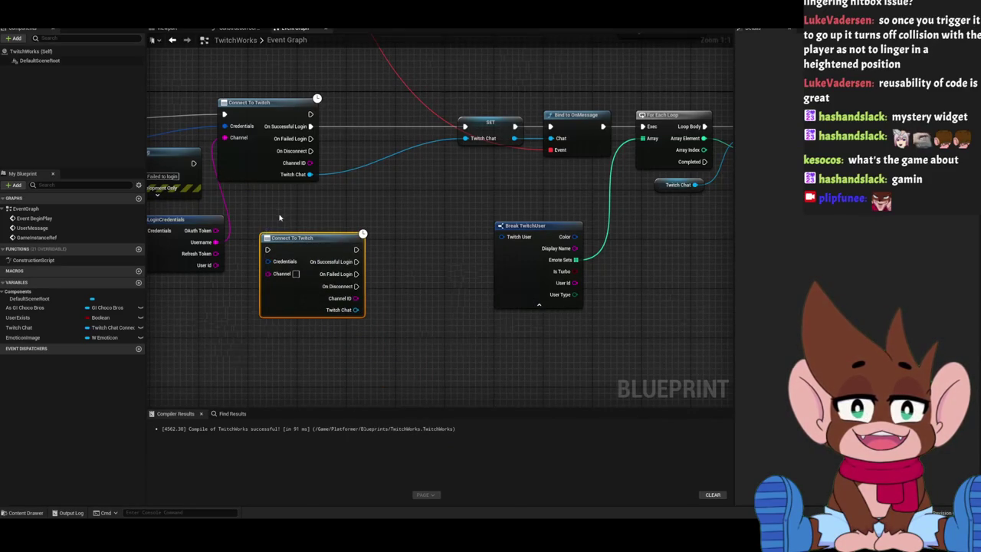
key(Delete)
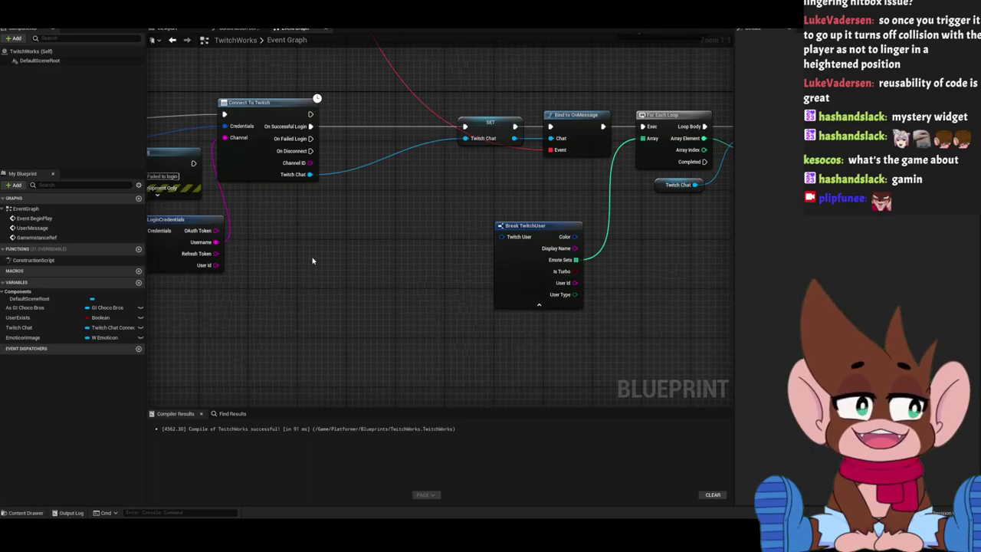
right_click(313, 261)
text(twitch uyser)
key(BackSpace)
text(ser)
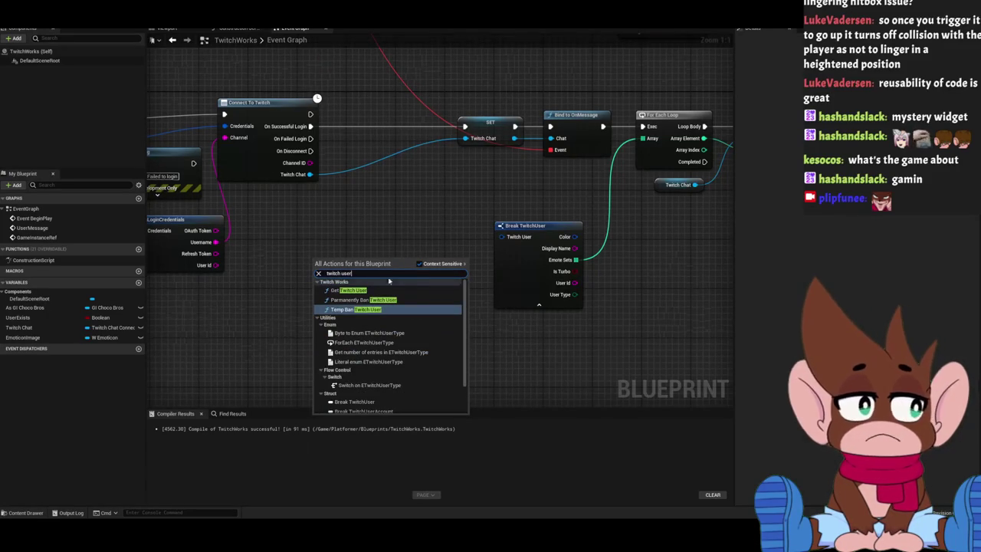
click(419, 264)
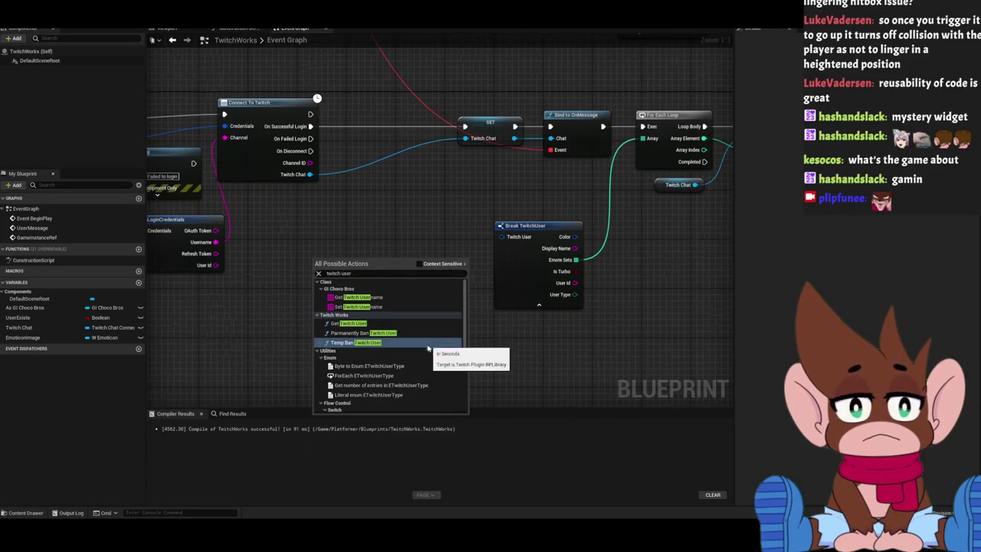
click(355, 324)
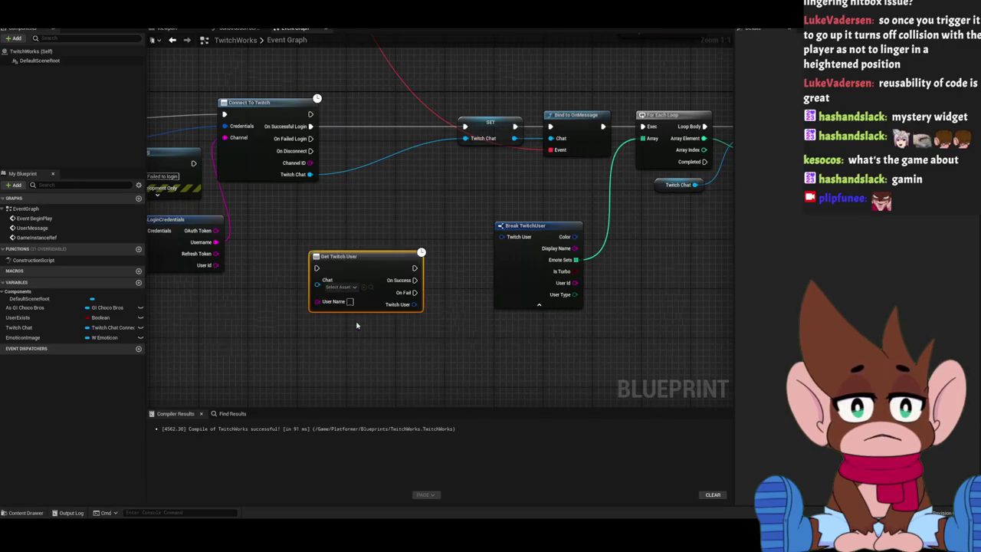
drag(413, 305, 398, 333)
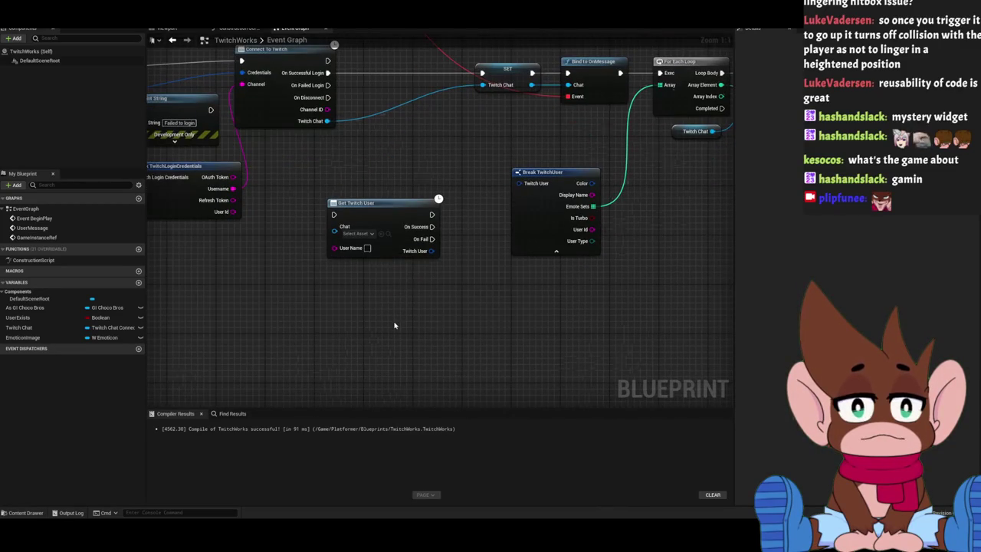
right_click(394, 326)
text(twitch)
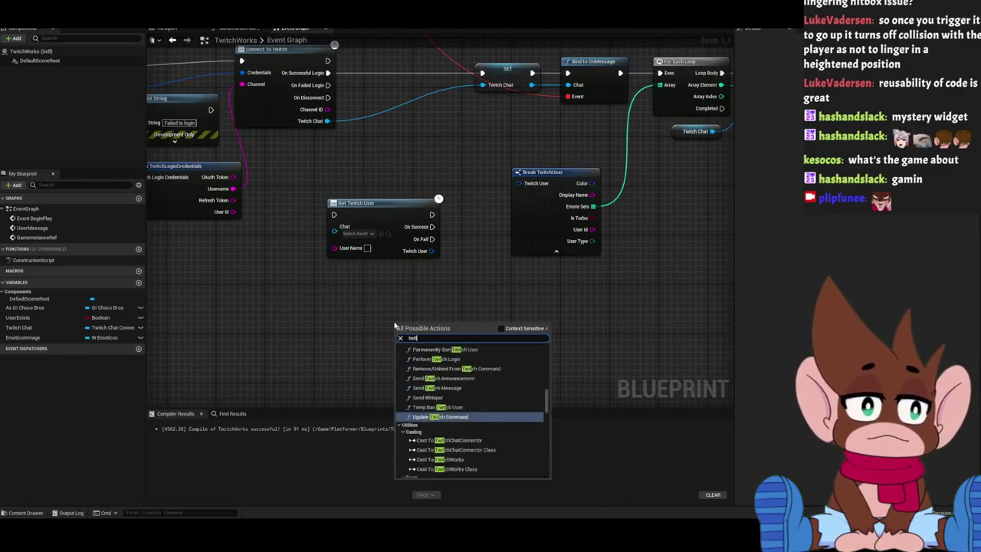
text( user)
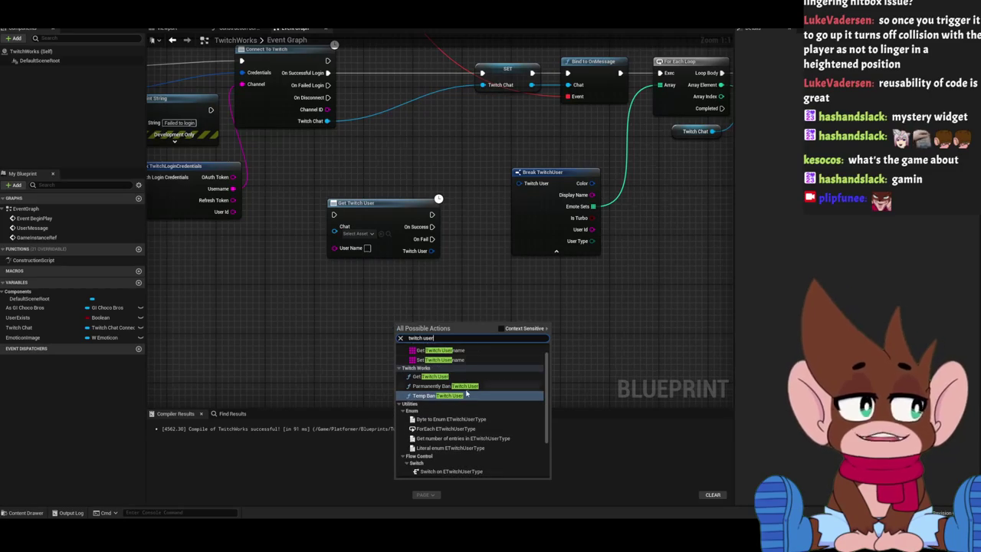
scroll(457, 358, up, 1)
scroll(459, 368, down, 3)
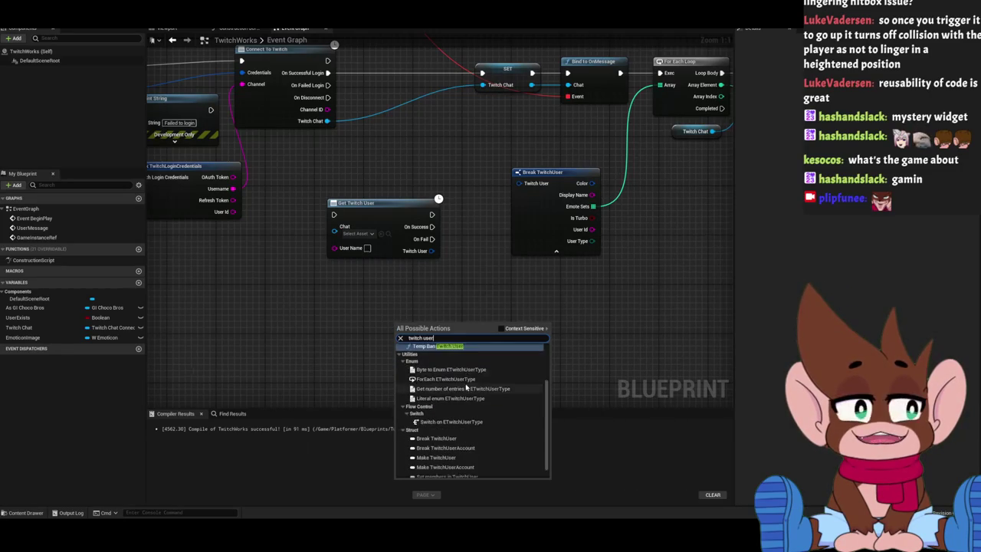
click(288, 344)
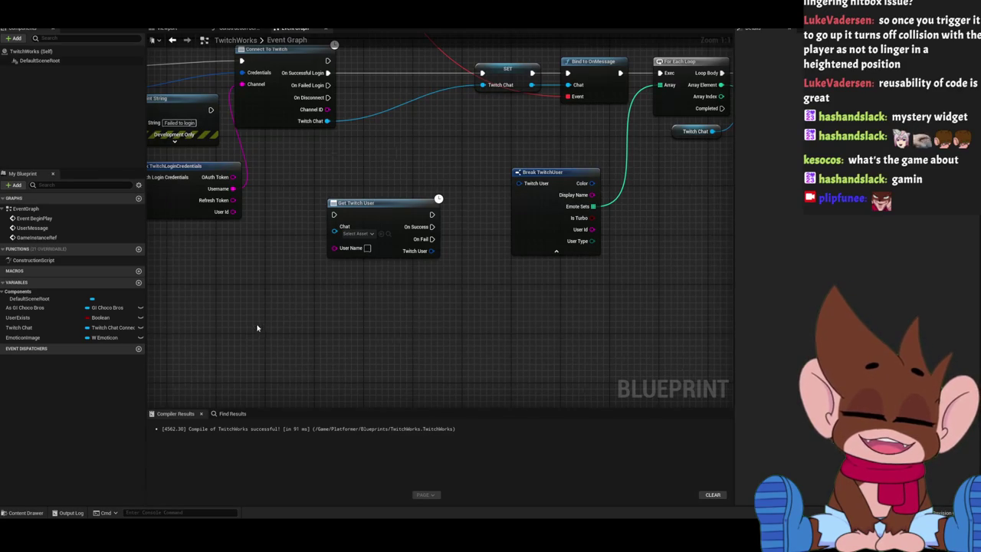
scroll(463, 174, down, 2)
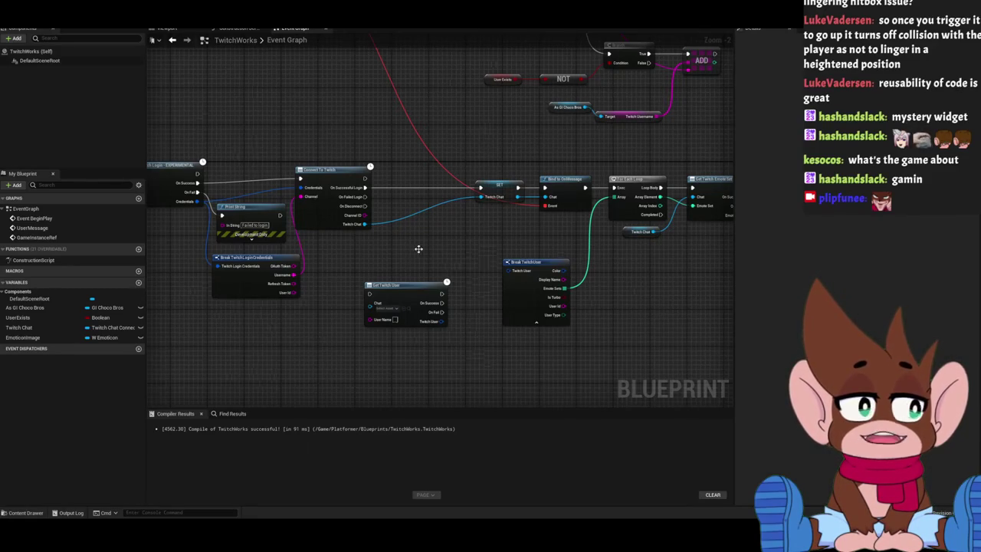
Look over the TwitchWorks graph around Get Twitch User, then switch to the BP_Enemy blueprint.
scroll(416, 254, down, 2)
scroll(416, 197, up, 4)
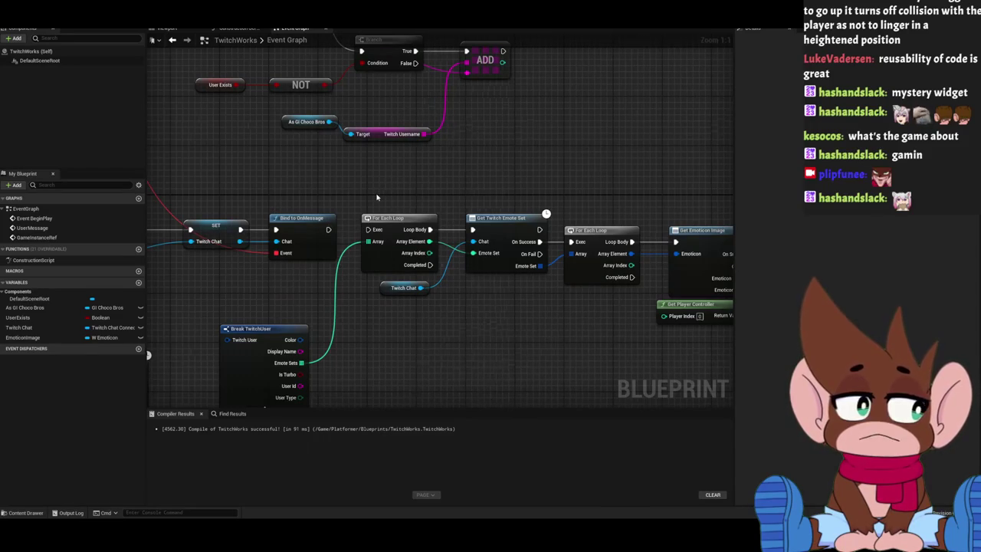
scroll(376, 198, down, 2)
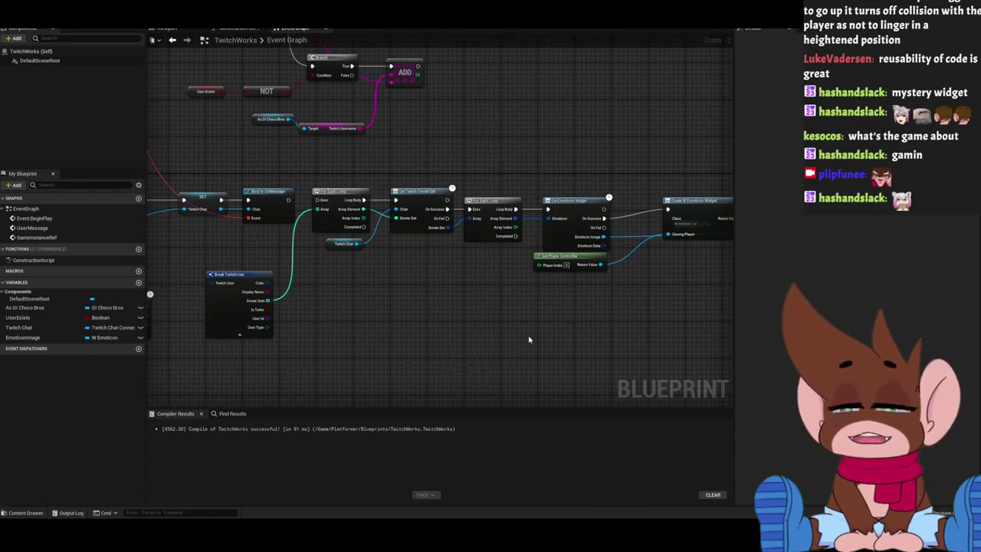
drag(479, 307, 476, 308)
scroll(476, 308, up, 2)
right_click(511, 154)
click(460, 138)
mouse_move(256, 127)
mouse_down()
mouse_move(229, 69)
mouse_move(289, 220)
mouse_up()
scroll(289, 220, down, 3)
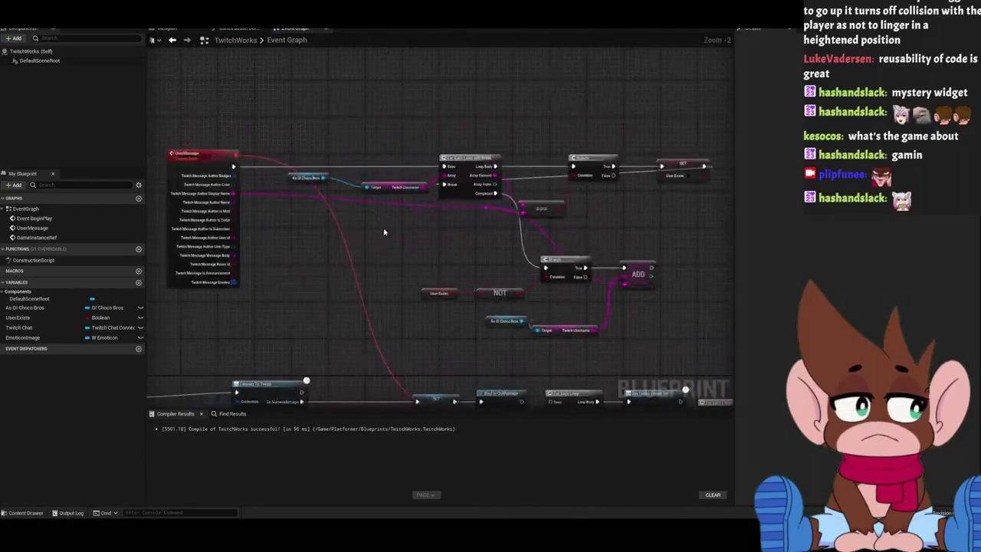
scroll(372, 231, up, 1)
key(ctrl+Tab)
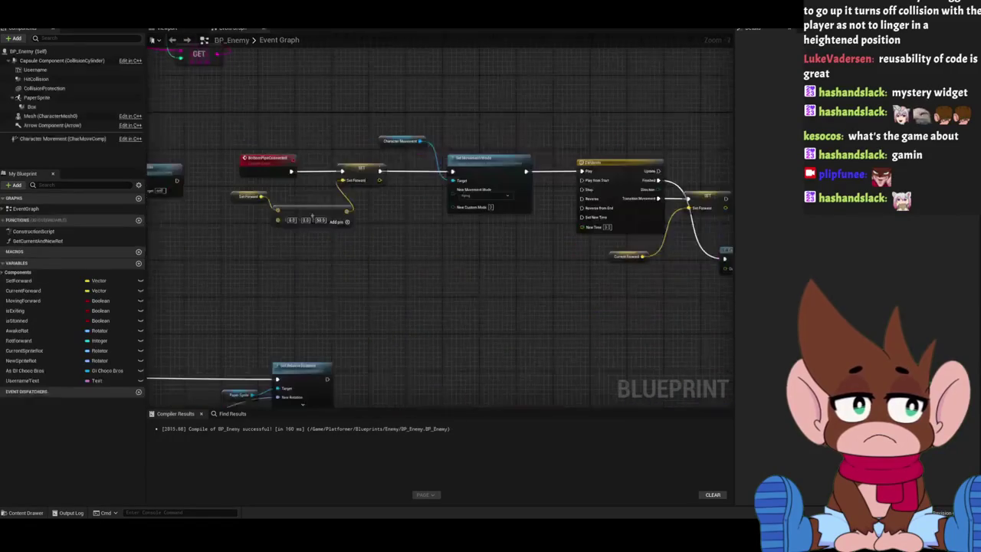
In BP_Enemy's Viewport, add a Text Render component through the components search for 'text'.
click(167, 28)
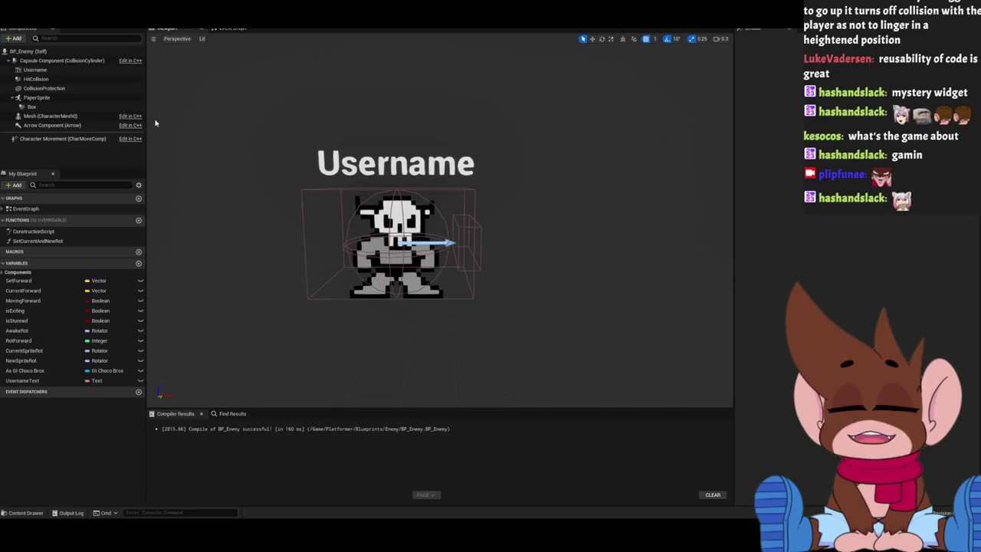
click(14, 38)
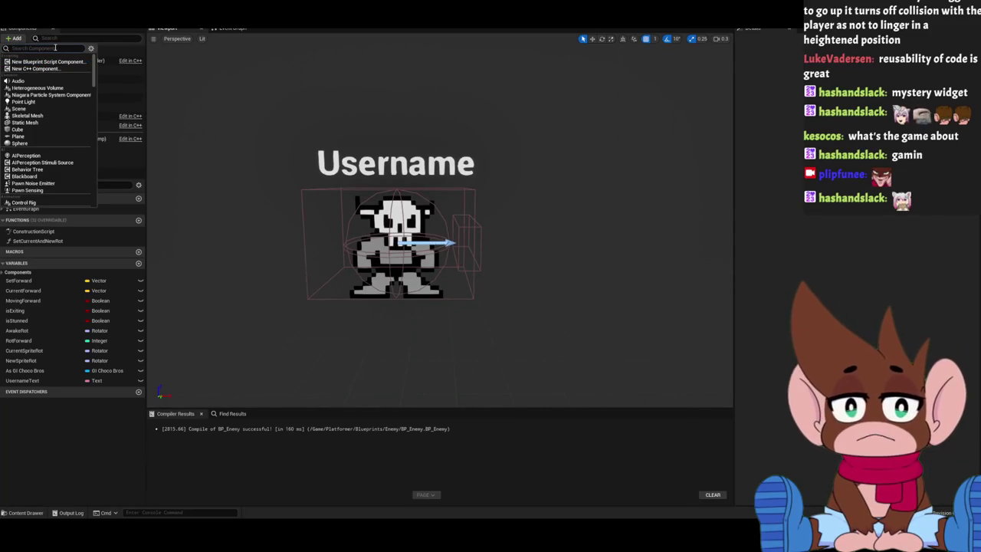
text(text)
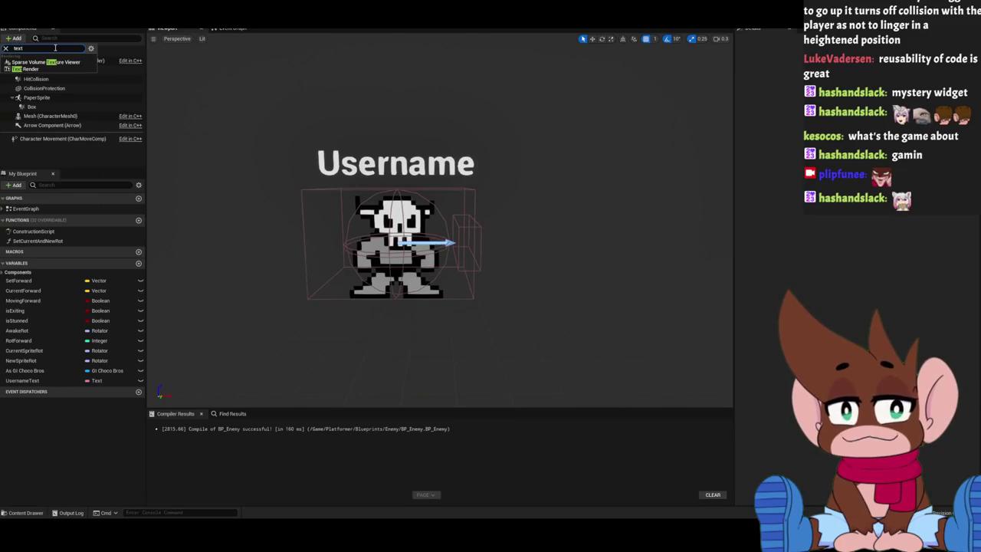
click(46, 69)
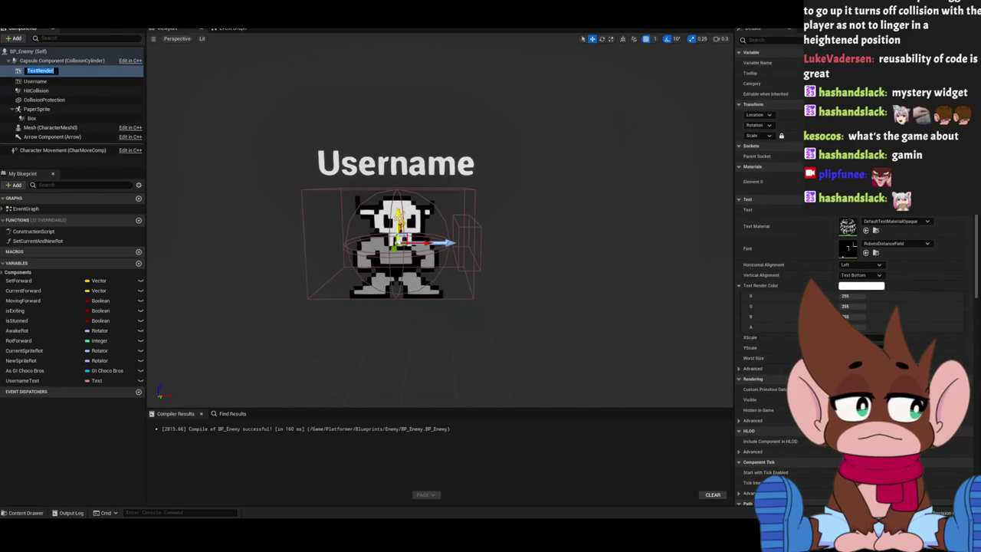
Position the new TextRender above the Username text and rotate it to face the camera.
key(Return)
drag(396, 216, 395, 122)
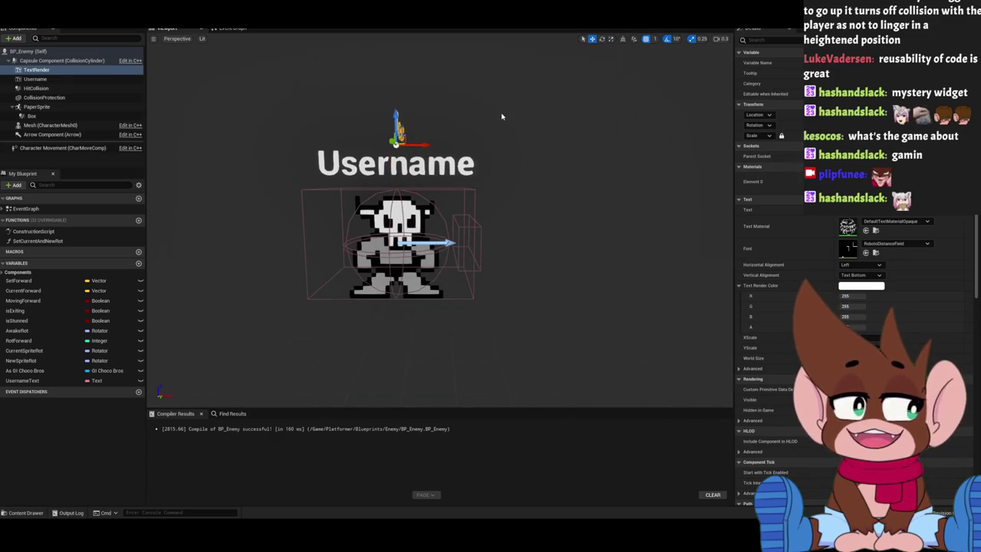
key(e)
mouse_move(429, 144)
mouse_down()
mouse_move(475, 145)
mouse_move(444, 148)
mouse_up()
key(w)
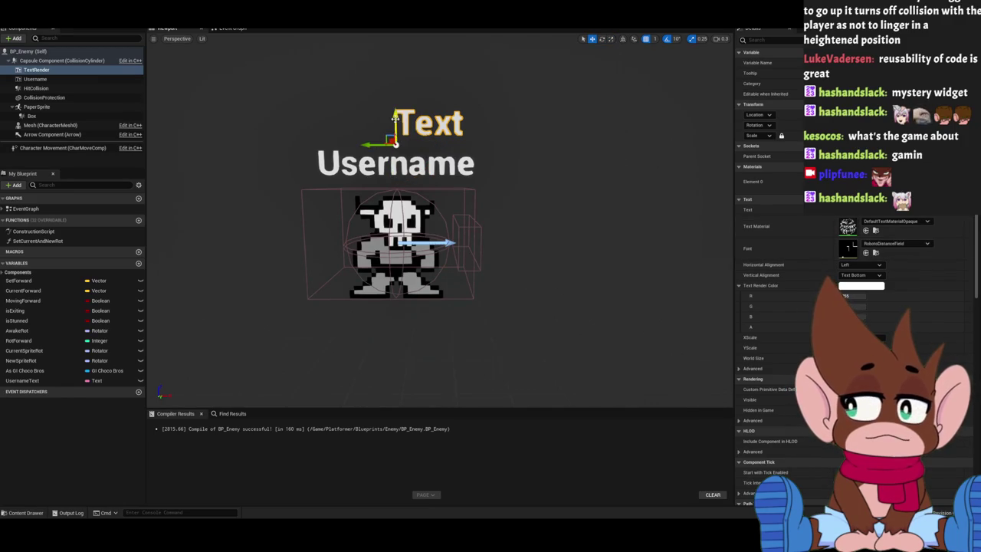
drag(396, 122, 396, 99)
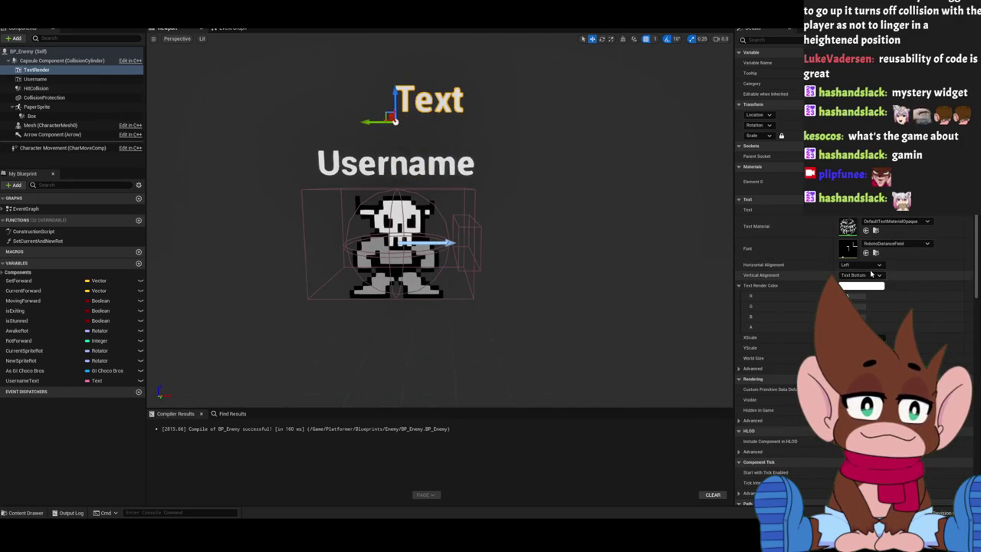
Center the text horizontally and give it the same emissive material as the Username text.
click(861, 264)
click(863, 279)
click(861, 274)
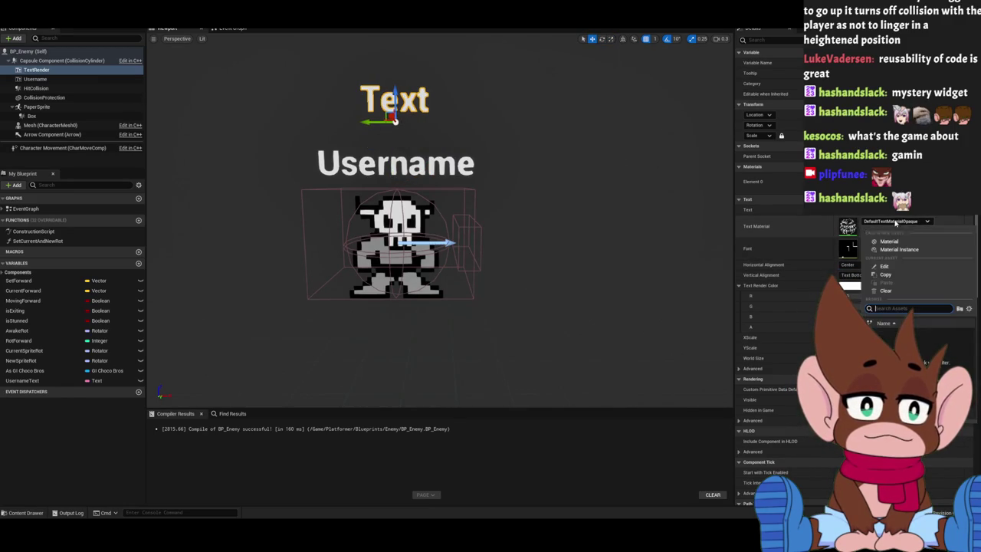
click(895, 223)
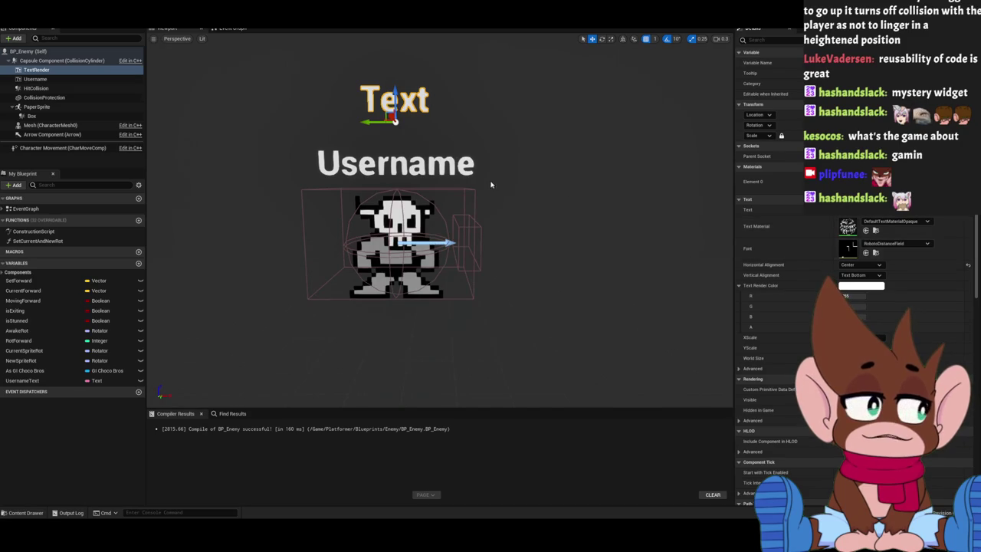
click(429, 165)
click(866, 230)
click(394, 100)
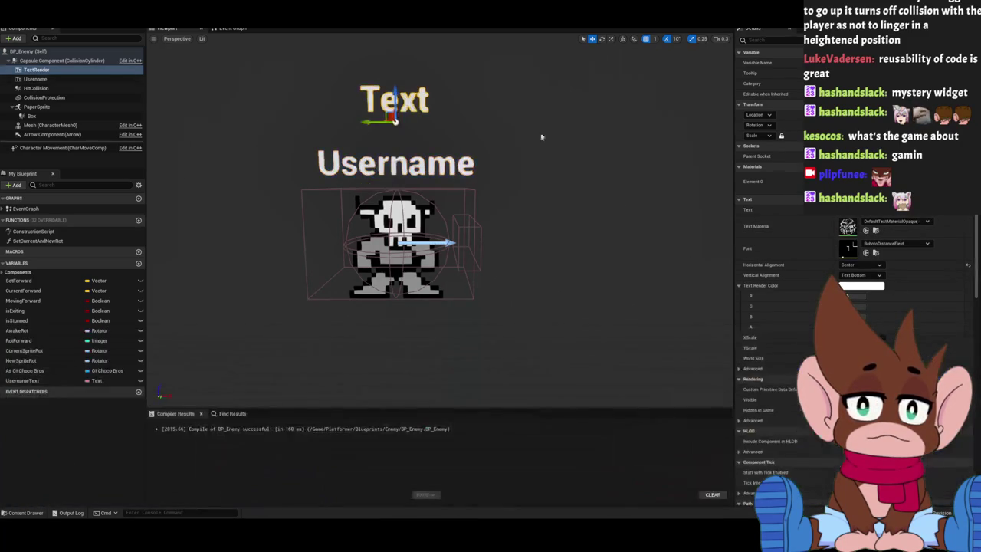
click(866, 230)
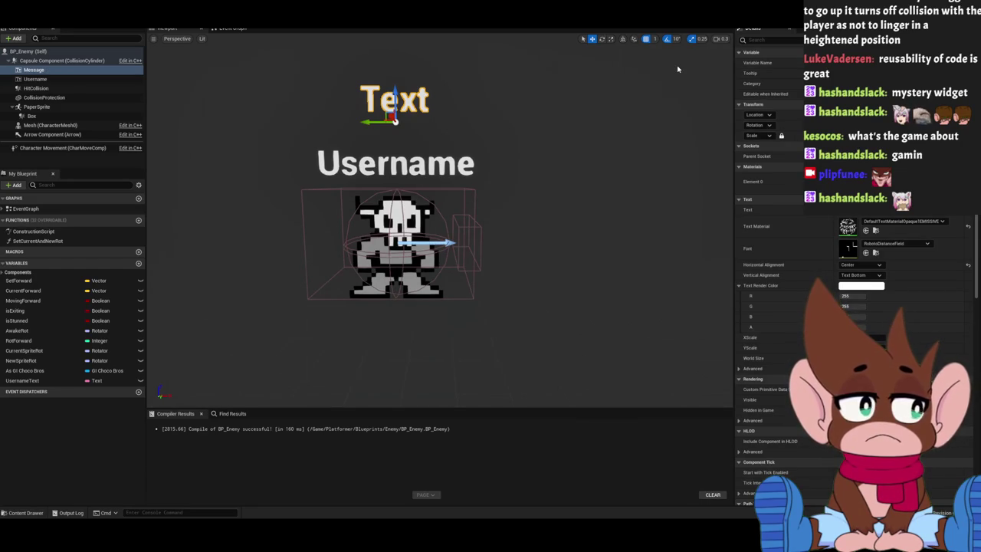
Rename the component to Message, clear its placeholder Text, and compile BP_Enemy.
click(34, 72)
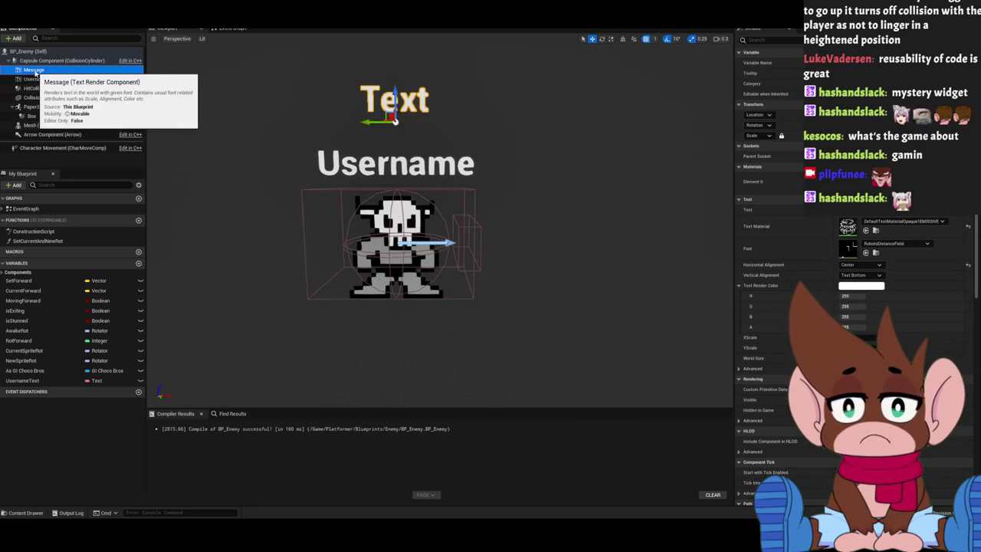
click(39, 71)
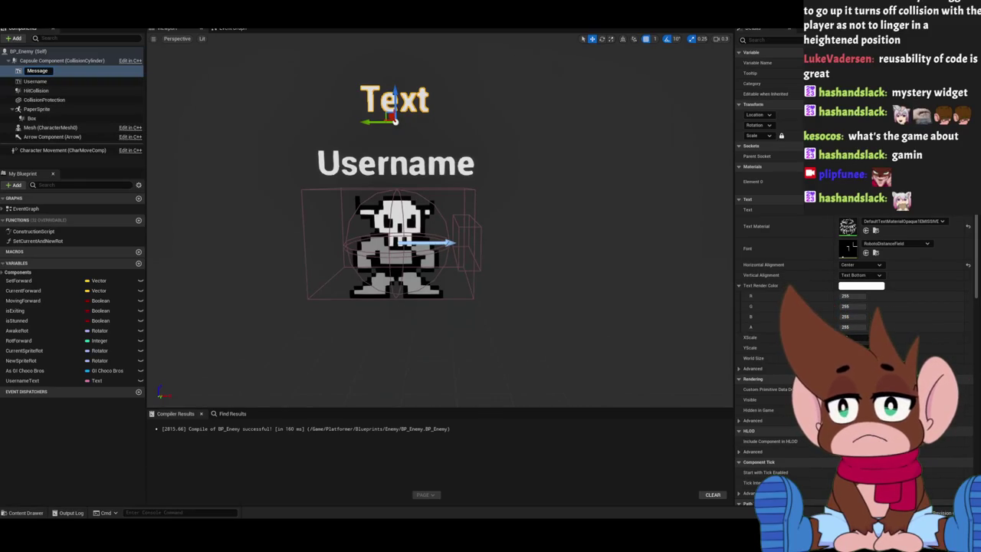
key(Return)
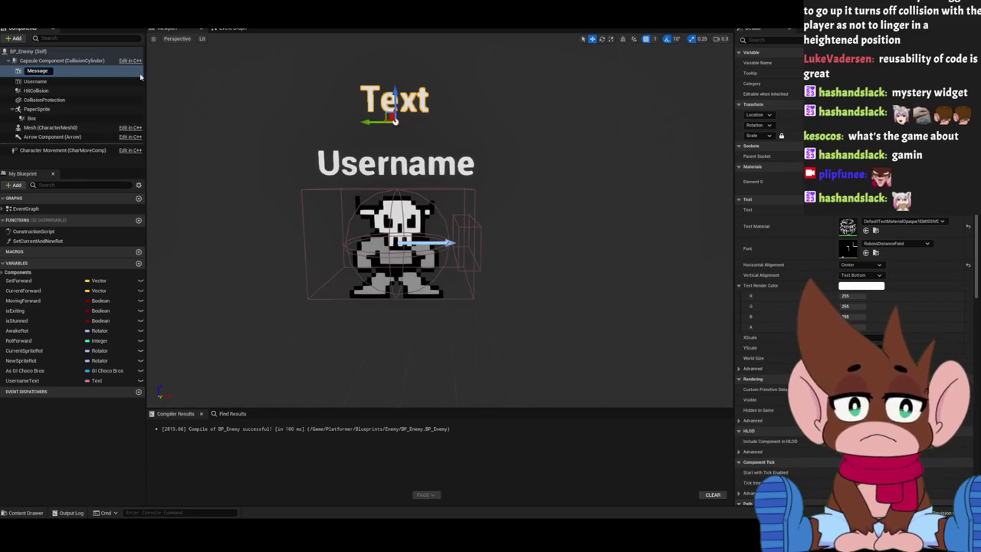
key(Return)
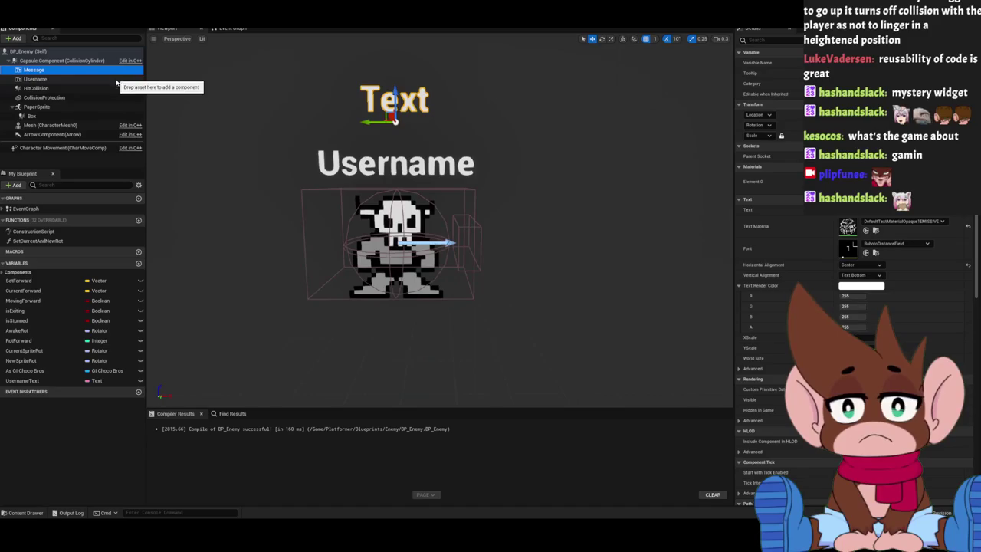
scroll(850, 230, down, 1)
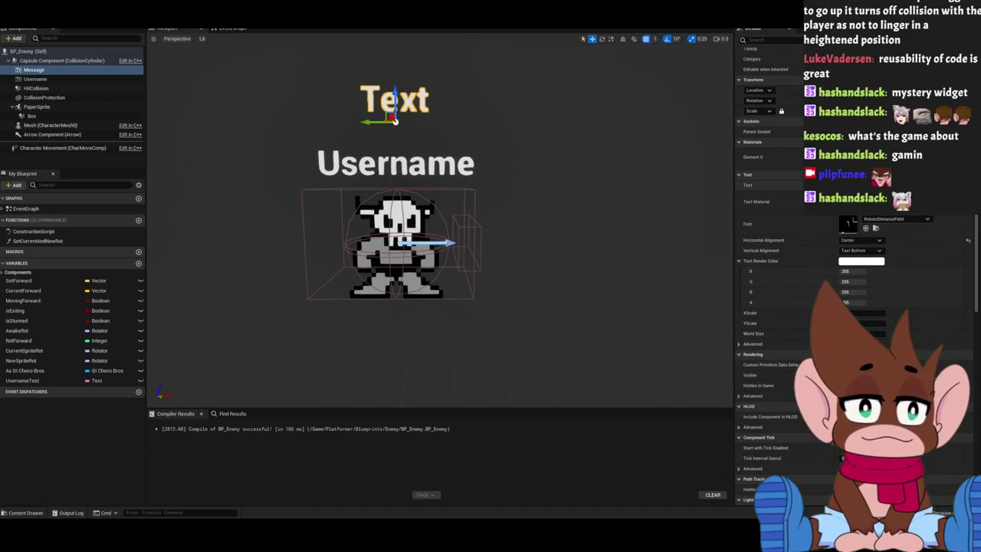
key(BackSpace)
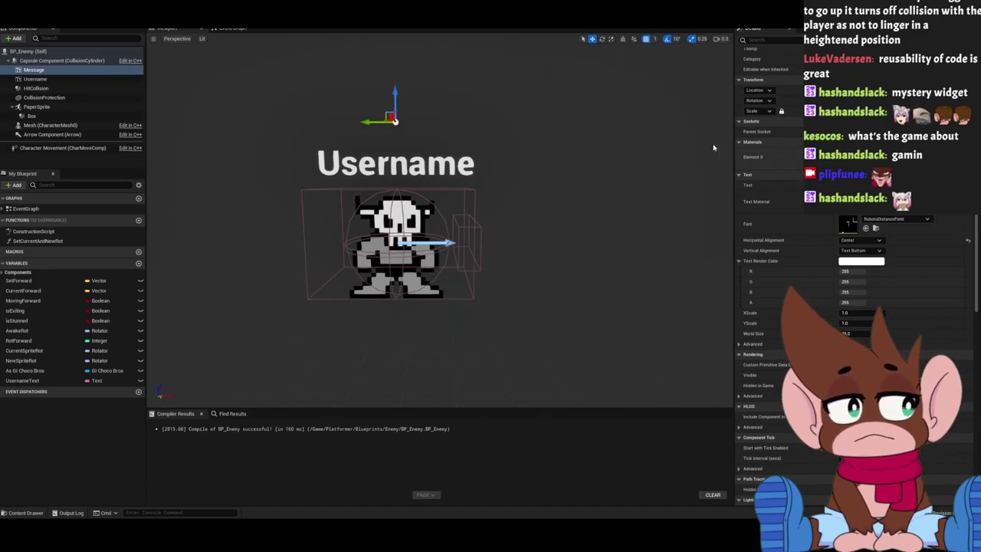
key(F7)
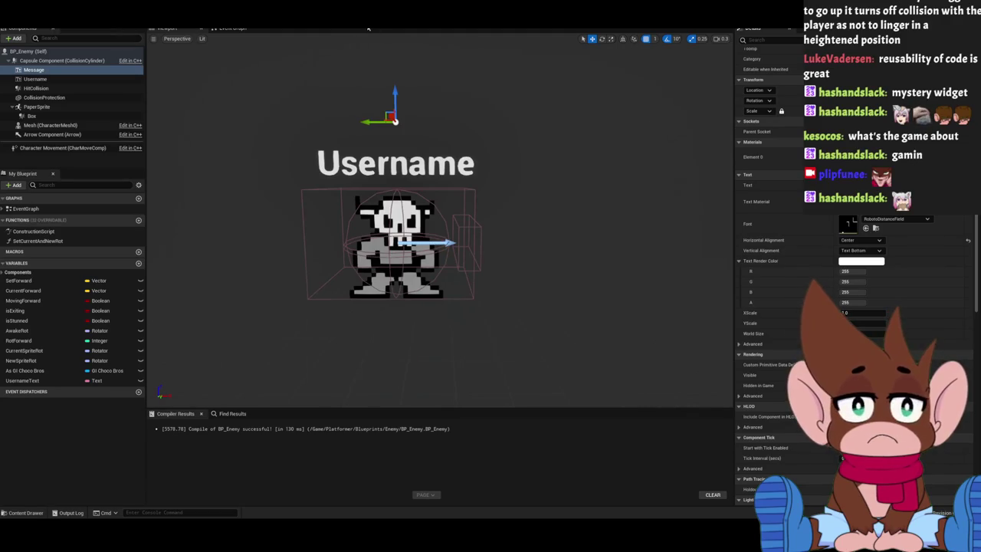
click(242, 32)
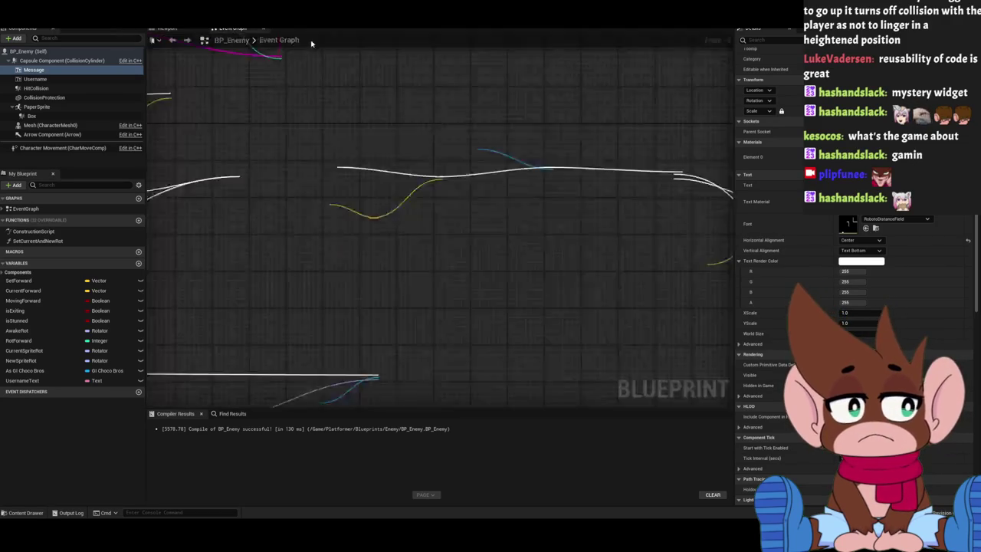
scroll(488, 91, down, 2)
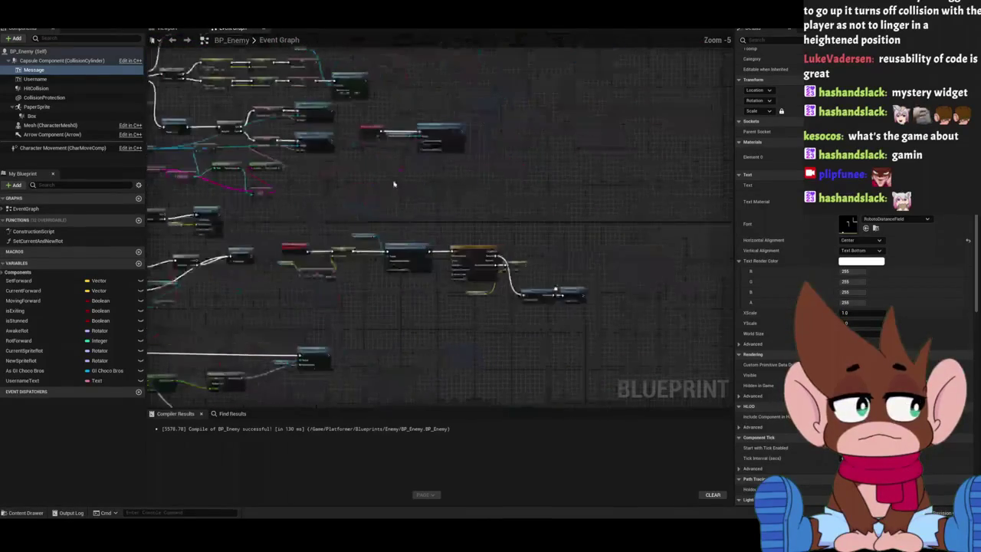
drag(394, 186, 548, 148)
drag(277, 144, 363, 218)
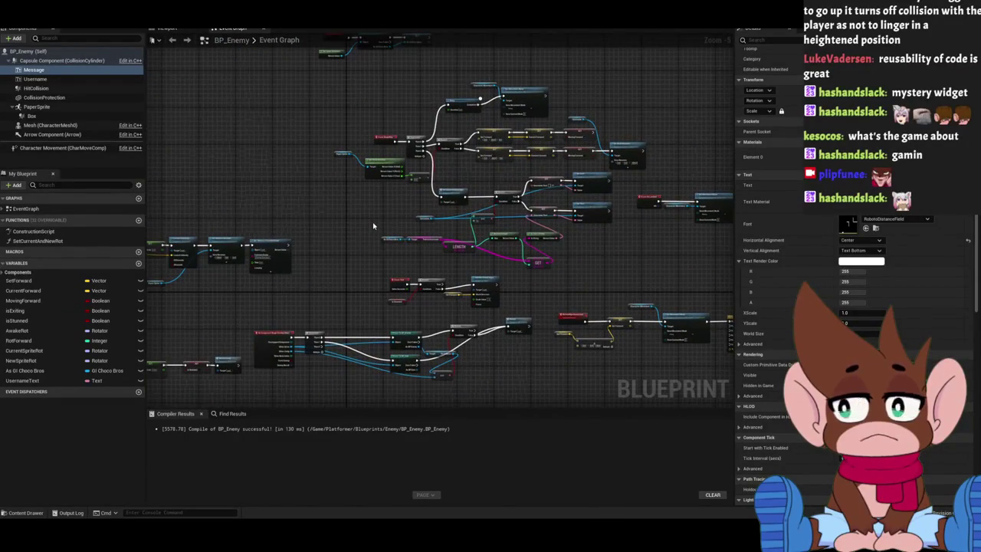
scroll(375, 222, up, 4)
scroll(406, 237, down, 4)
scroll(329, 277, up, 2)
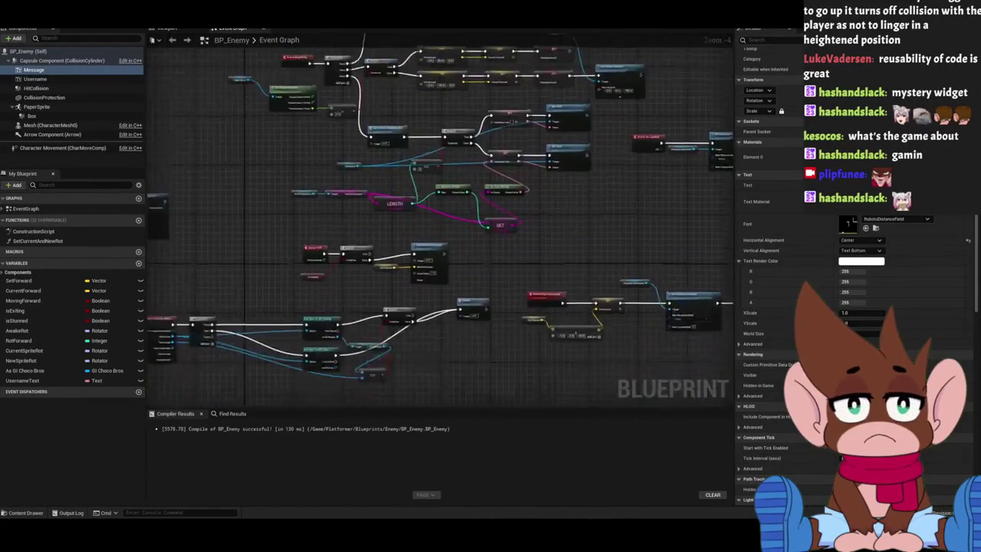
scroll(330, 278, down, 3)
scroll(460, 168, up, 3)
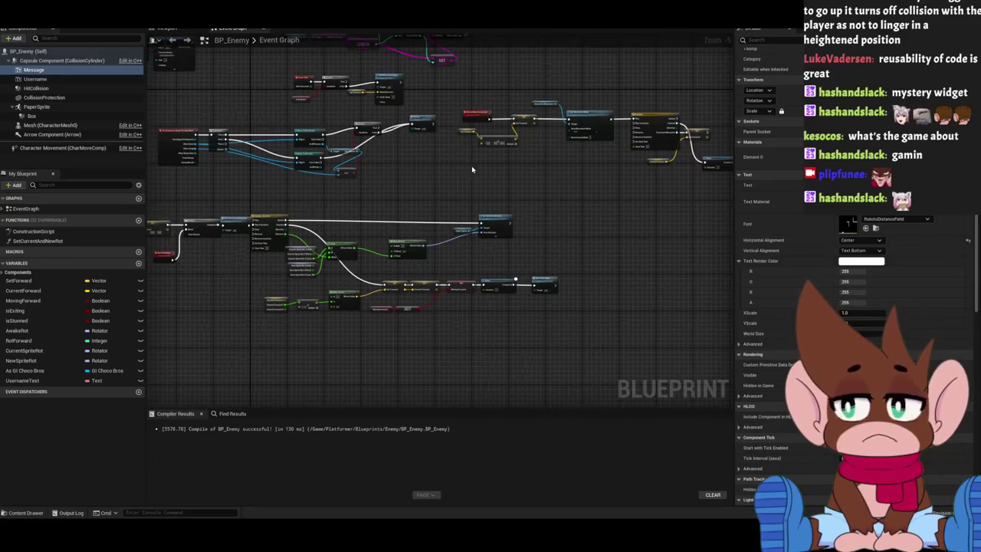
drag(487, 172, 503, 70)
scroll(532, 102, down, 2)
scroll(622, 180, down, 1)
scroll(380, 228, up, 3)
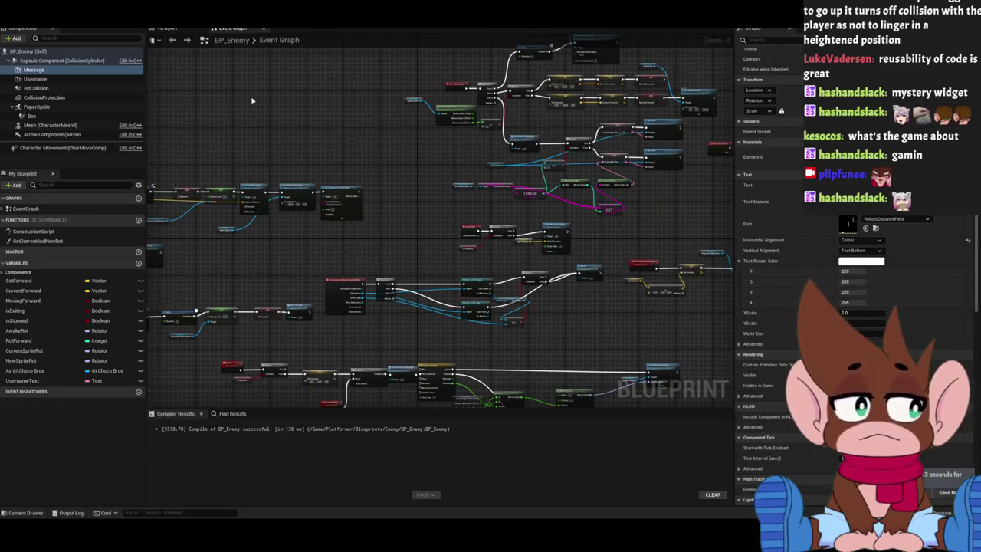
scroll(479, 207, up, 5)
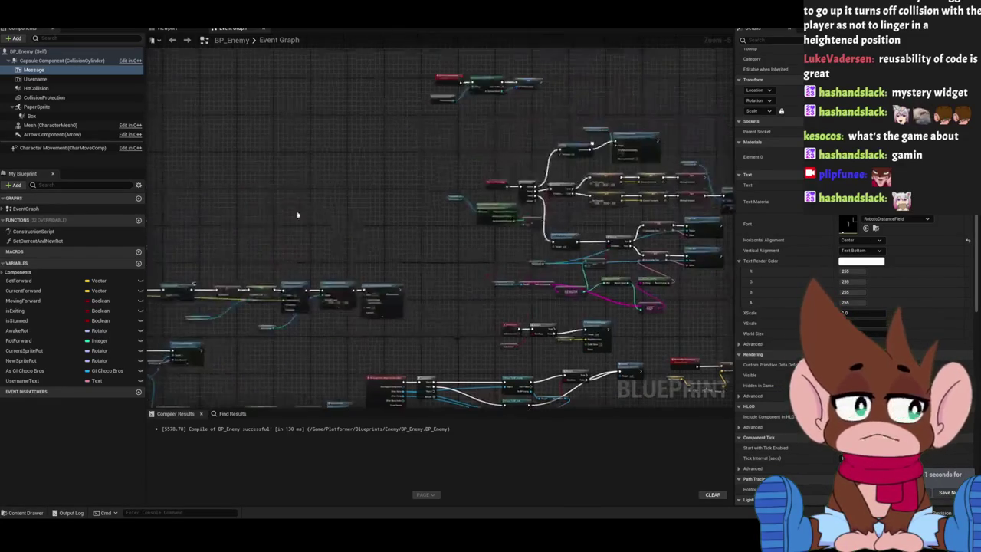
drag(479, 207, 238, 155)
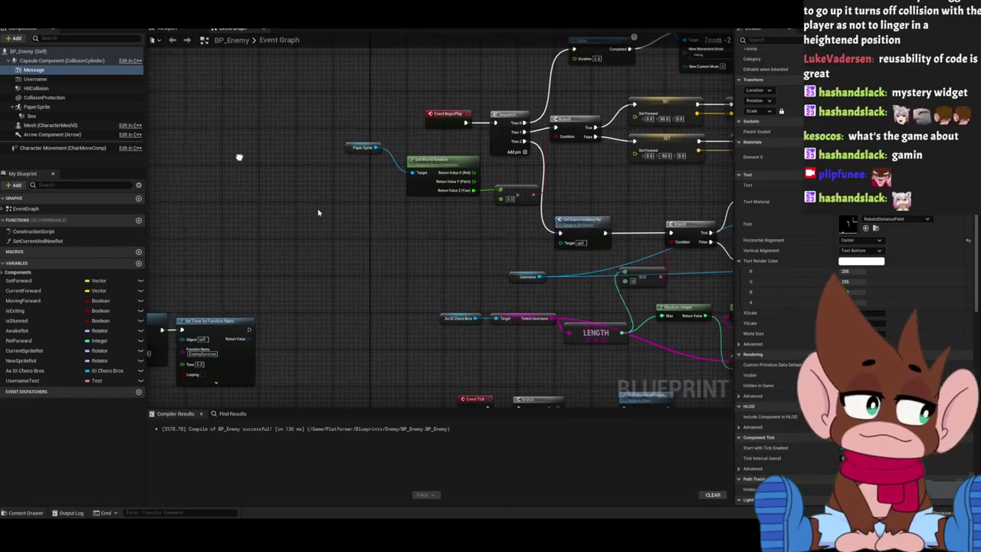
drag(317, 213, 225, 196)
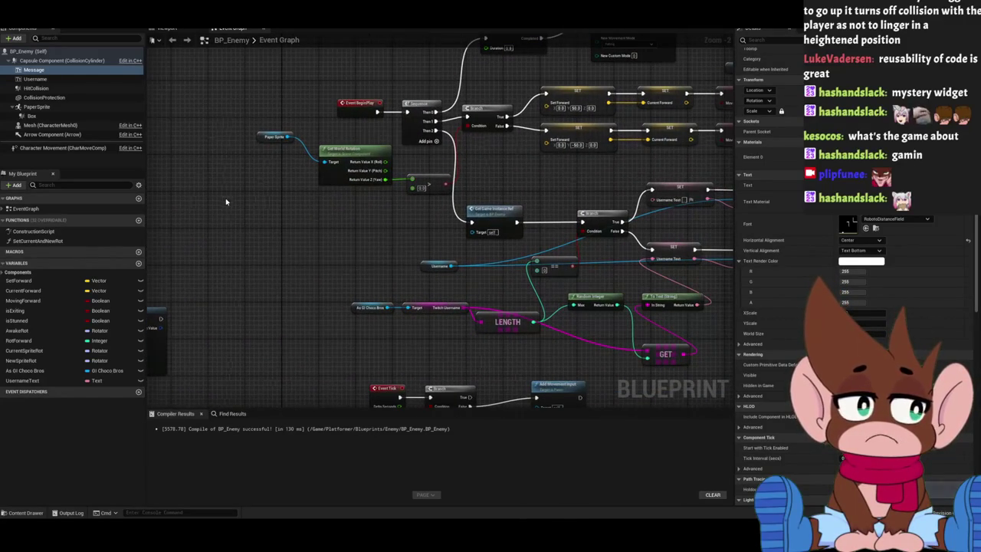
drag(429, 283, 471, 329)
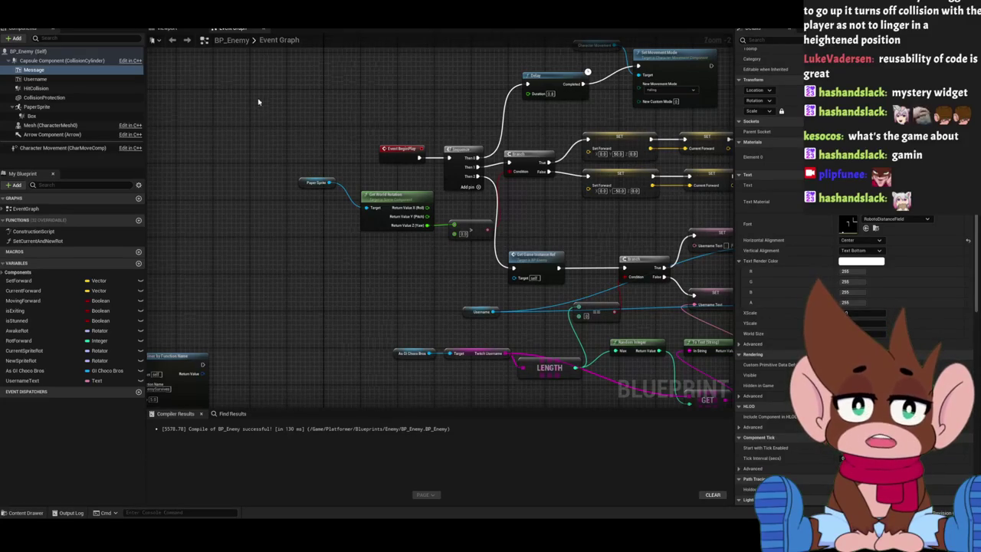
scroll(256, 54, down, 2)
scroll(276, 55, down, 2)
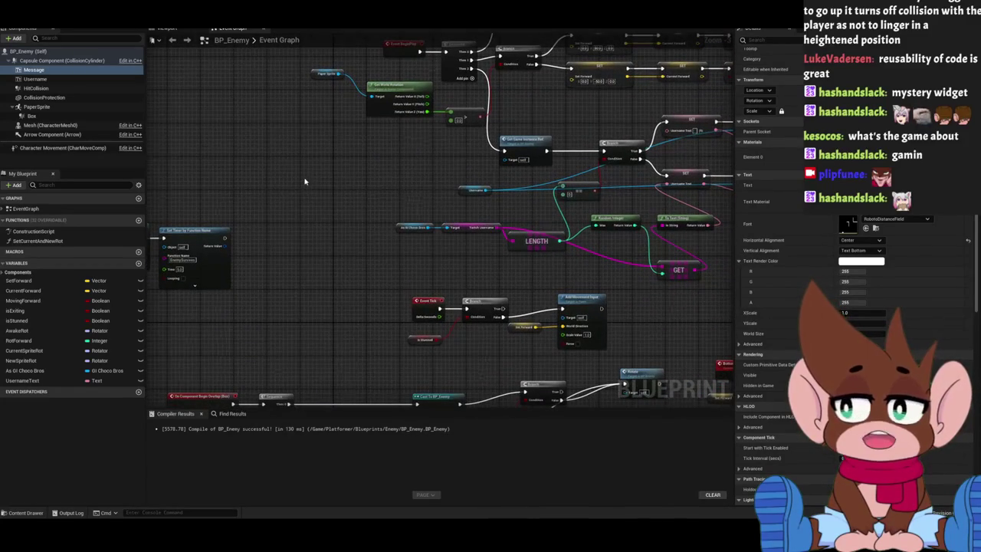
Add a Bind to OnMessage node to BP_Enemy's graph via an 'onMessage' search.
right_click(304, 183)
text(onMessage)
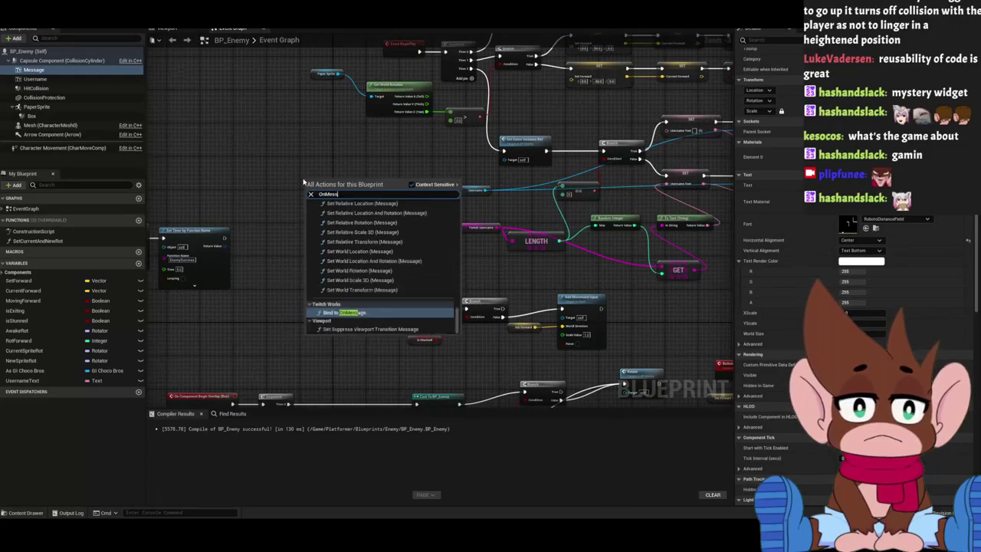
key(Return)
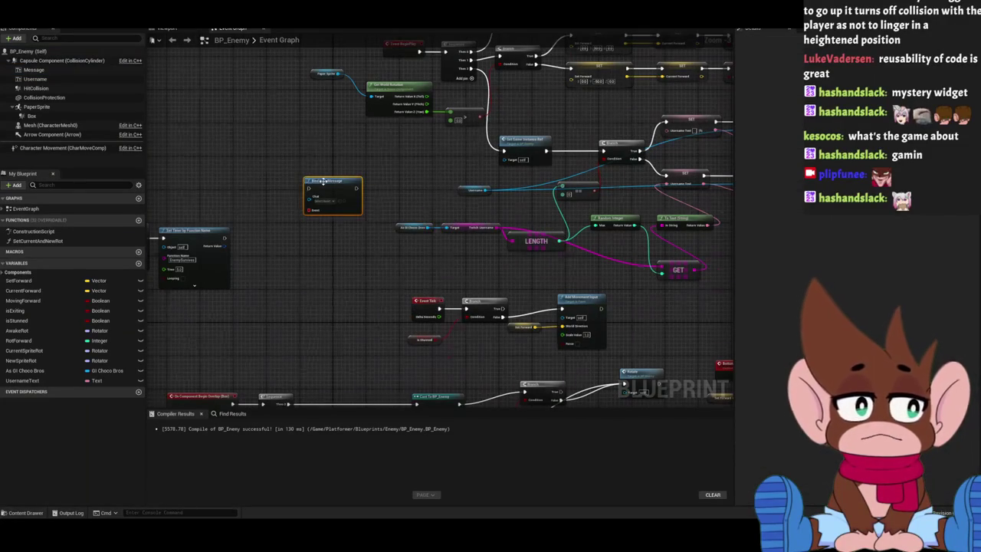
scroll(322, 184, up, 3)
mouse_move(330, 128)
mouse_down()
mouse_move(324, 196)
mouse_move(334, 184)
mouse_move(350, 216)
mouse_up()
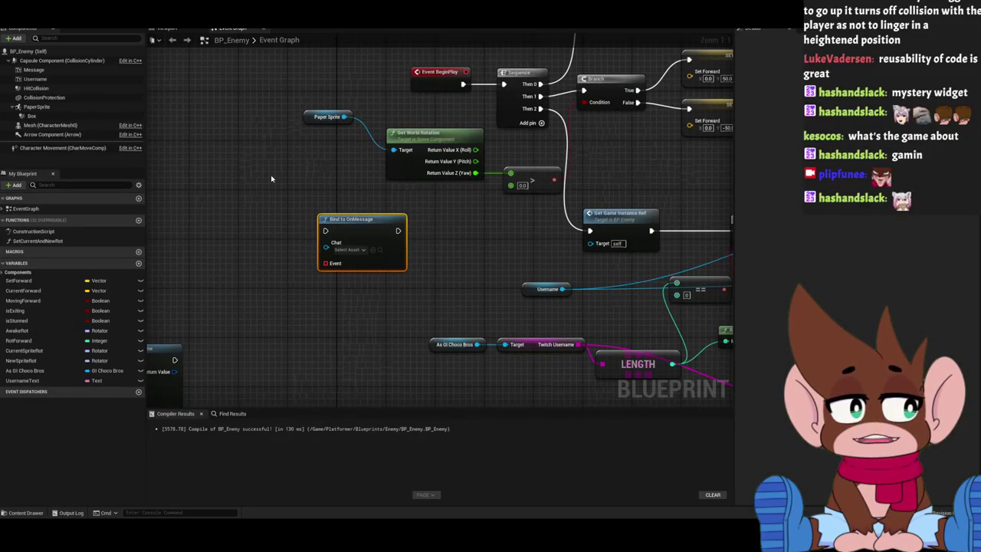
Delete the Bind to OnMessage node, then go to TwitchWorks and select the Twitch Chat SET node.
click(324, 202)
click(338, 230)
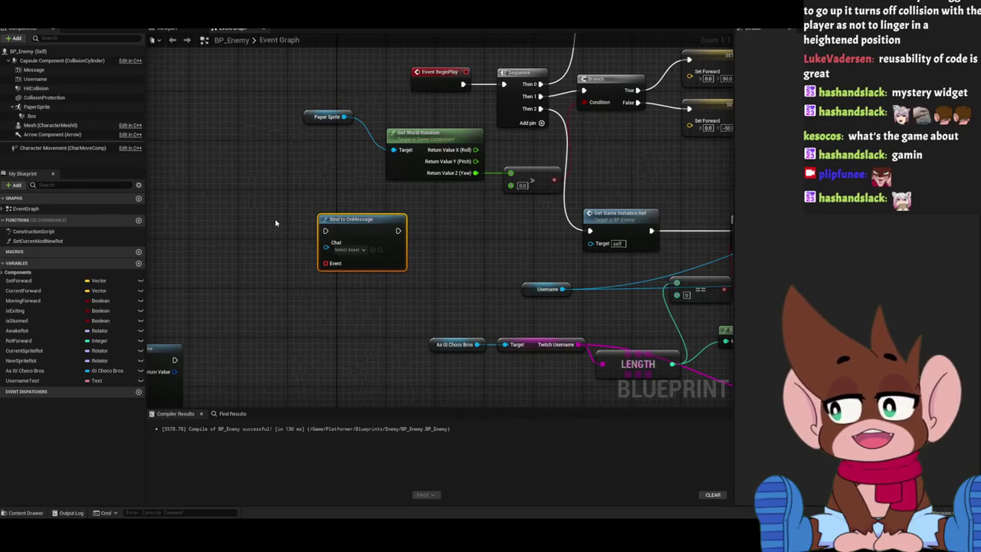
scroll(275, 223, down, 1)
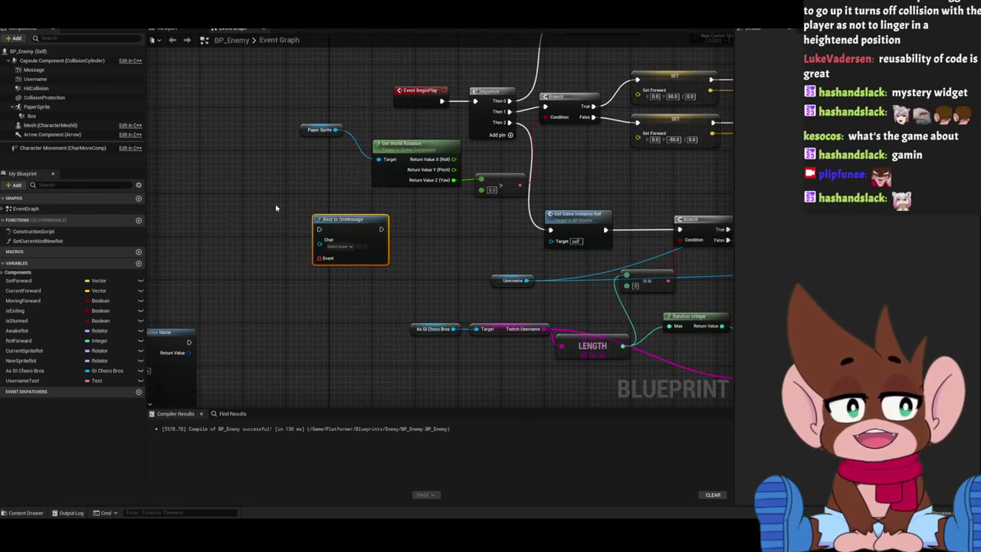
key(Delete)
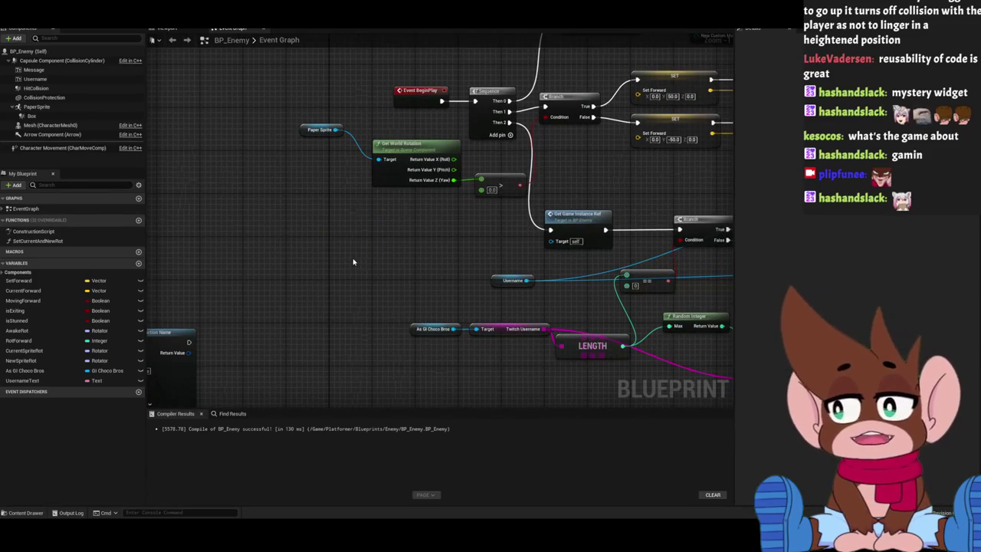
mouse_move(313, 252)
mouse_down()
mouse_move(322, 292)
mouse_move(332, 218)
mouse_up()
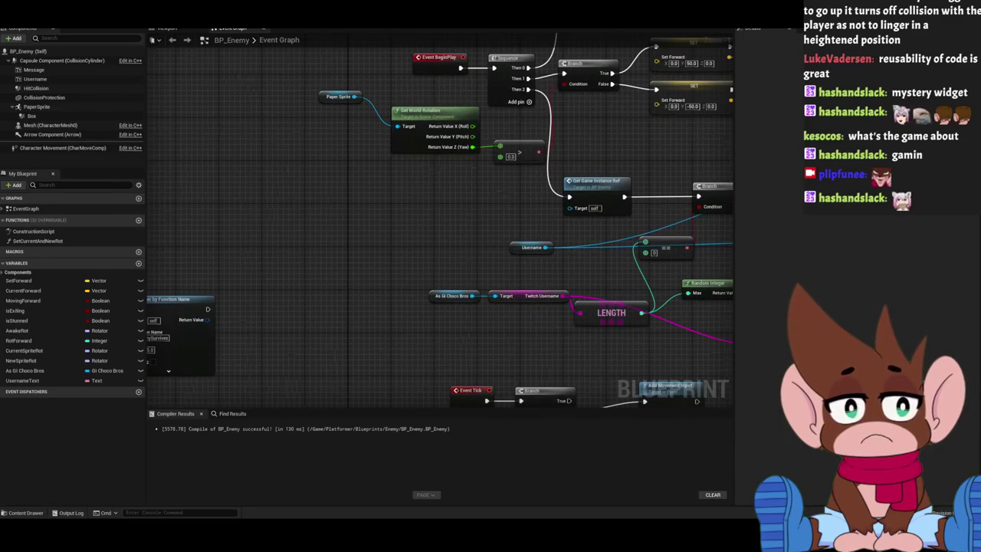
key(ctrl+Tab)
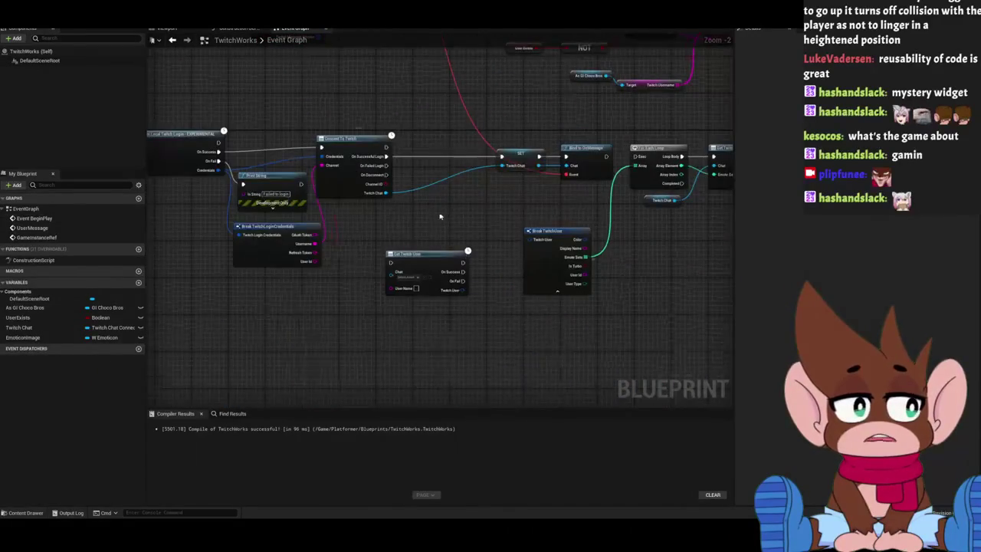
click(375, 138)
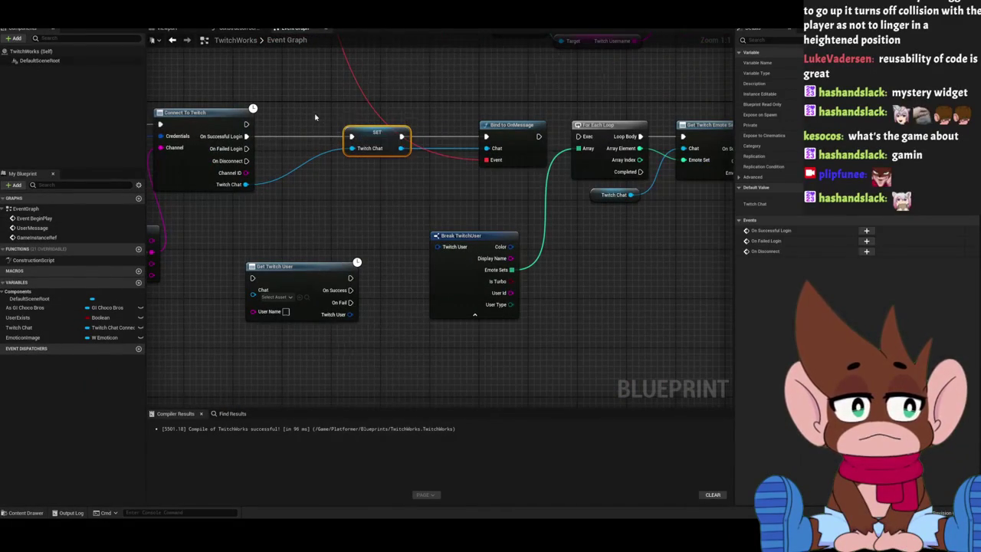
Slide the Twitch Chat SET node a little left beside the Connect To Twitch chain.
drag(445, 55, 376, 184)
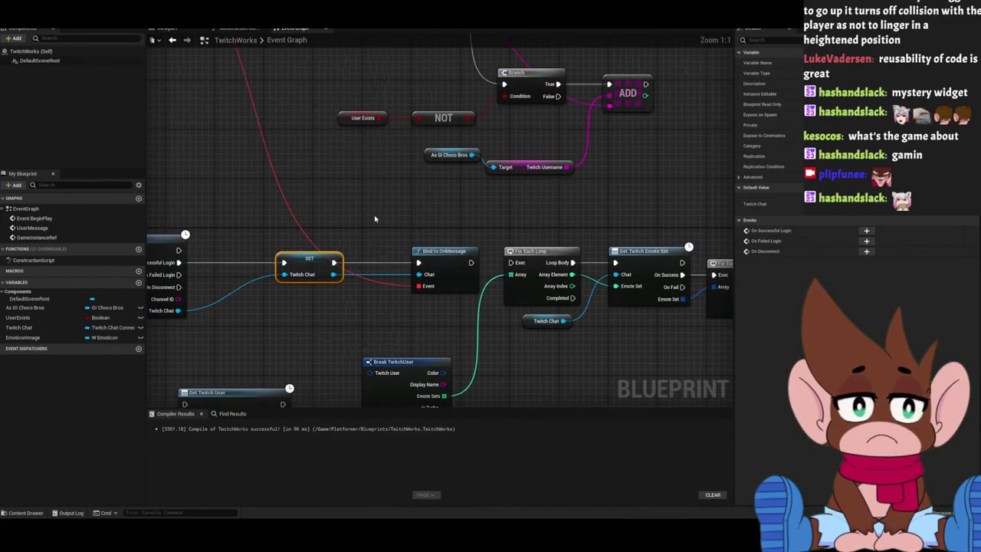
drag(375, 219, 433, 204)
drag(356, 250, 295, 249)
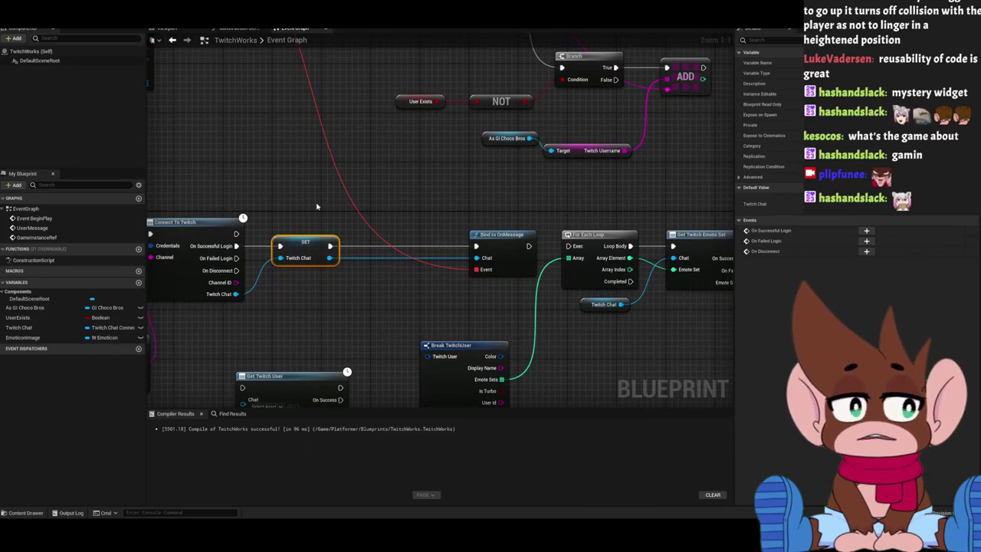
drag(338, 228, 367, 180)
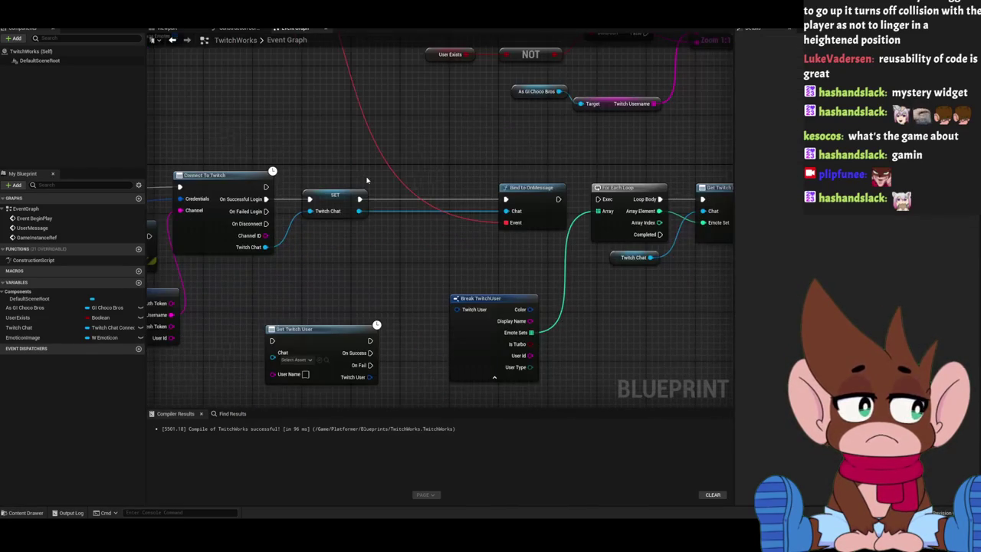
Inspect the SET node's Twitch Chat details, then bring up the GI_ChocoBros event graph.
click(333, 202)
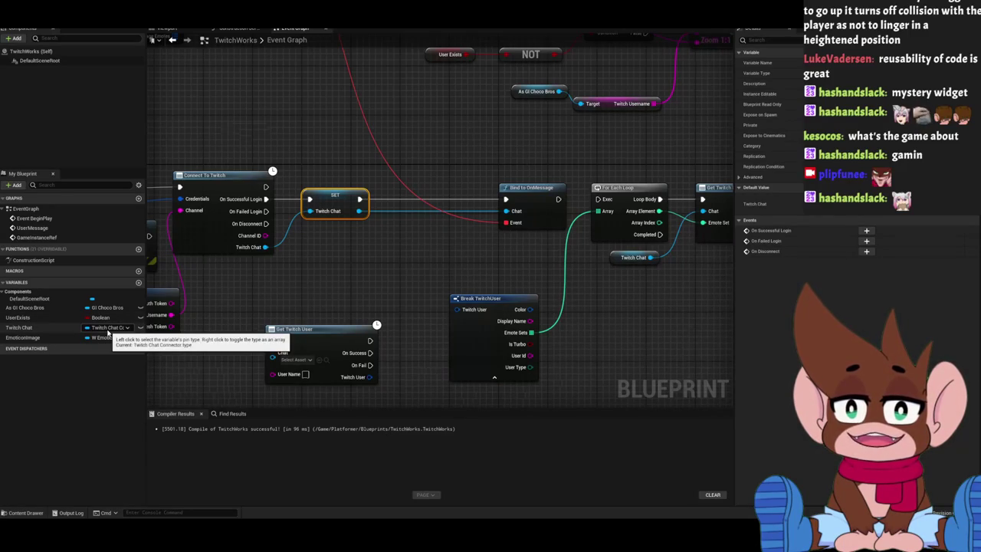
click(274, 167)
drag(274, 166, 253, 226)
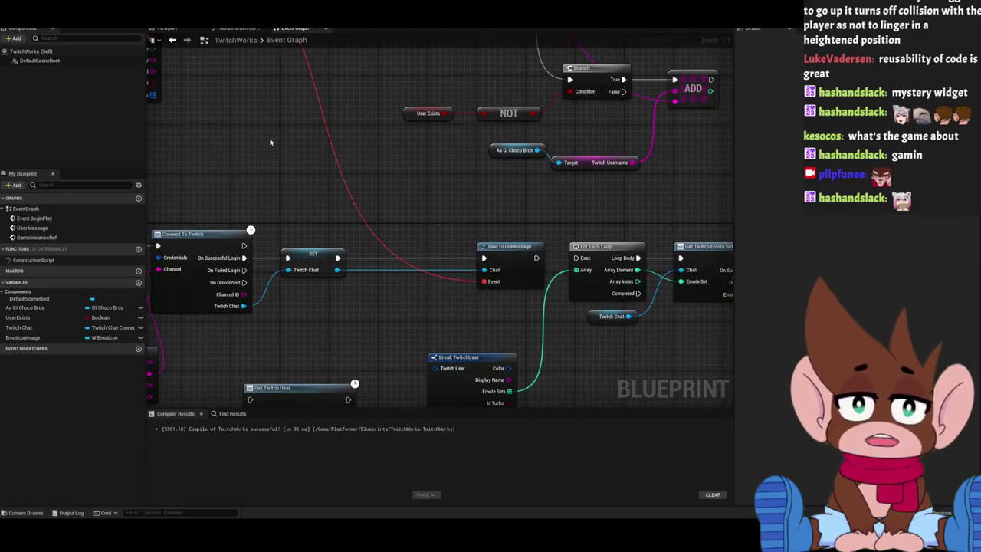
click(100, 23)
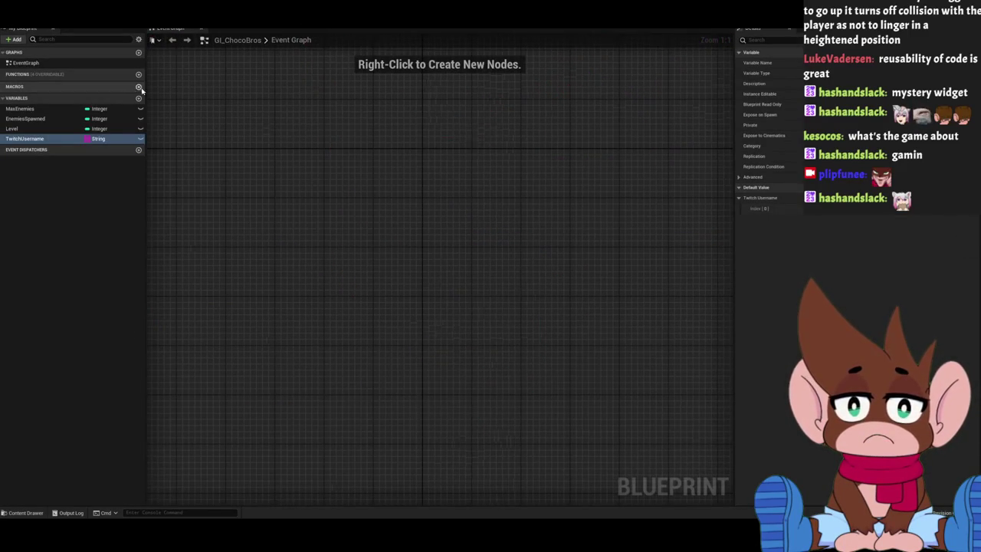
Add a new variable to GI_ChocoBros named GITwitchChat.
click(139, 98)
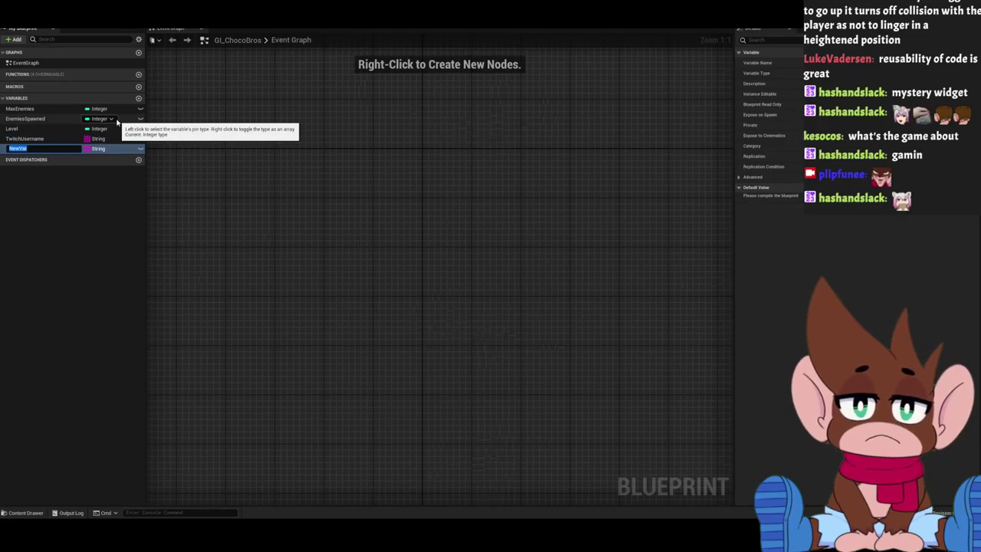
text(T)
key(BackSpace)
key(BackSpace)
text(GITw)
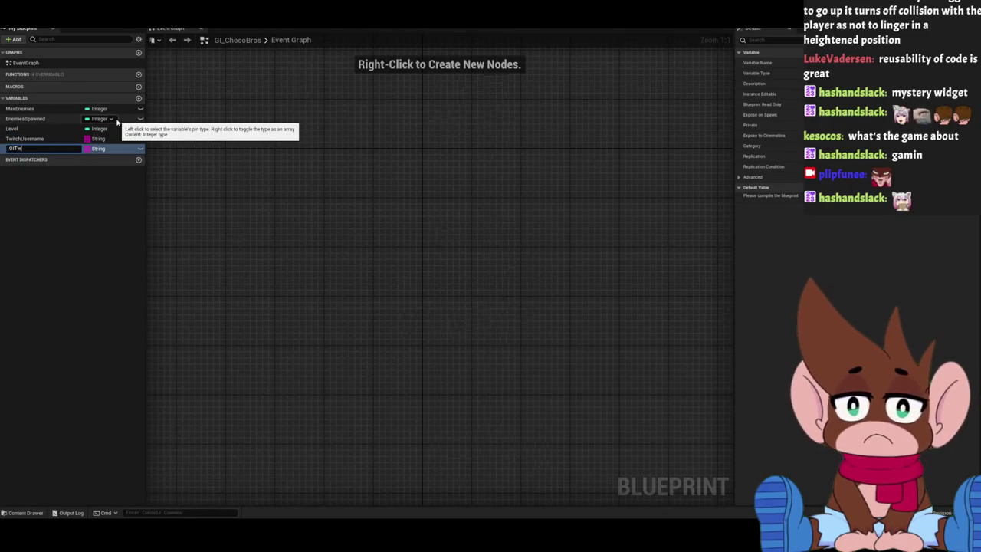
text(itchChat)
key(Return)
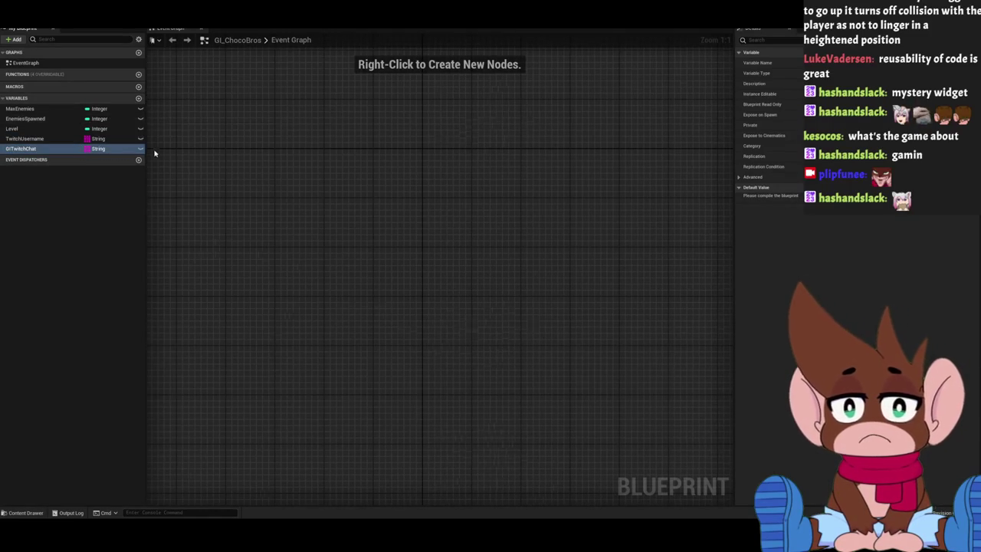
Set GITwitchChat's type to a Twitch Chat Connector object reference via a 'twitchc' search.
click(115, 150)
key(Escape)
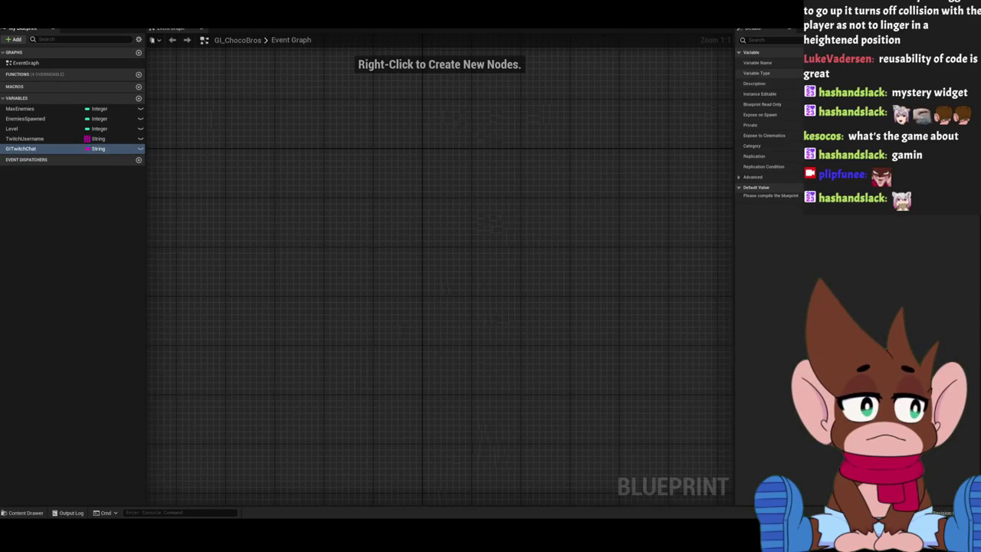
click(858, 73)
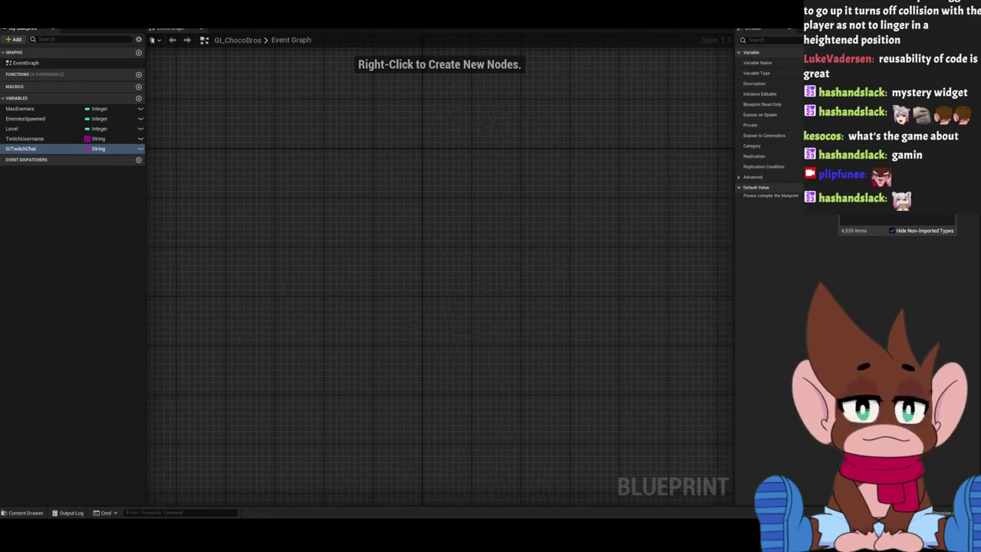
text(twitch)
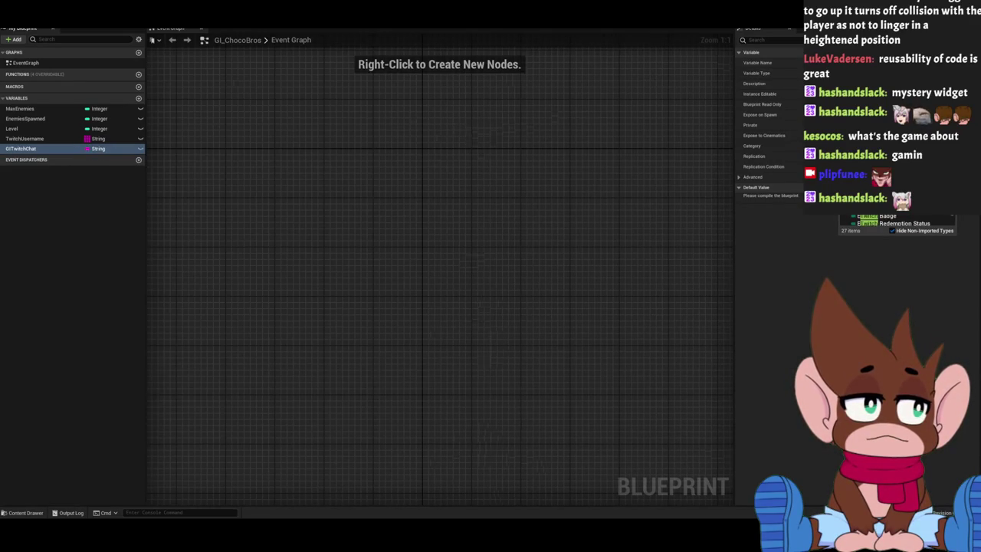
text(c)
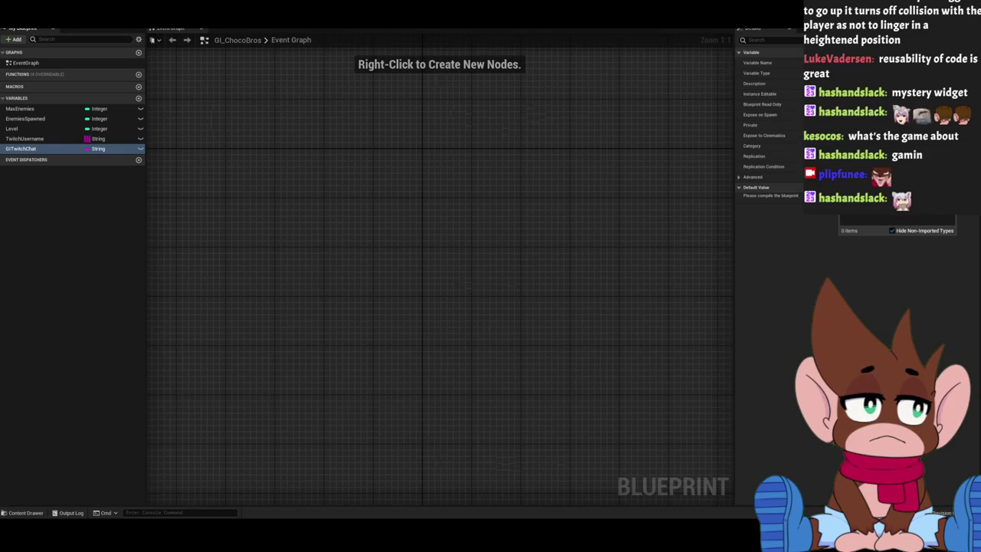
key(BackSpace)
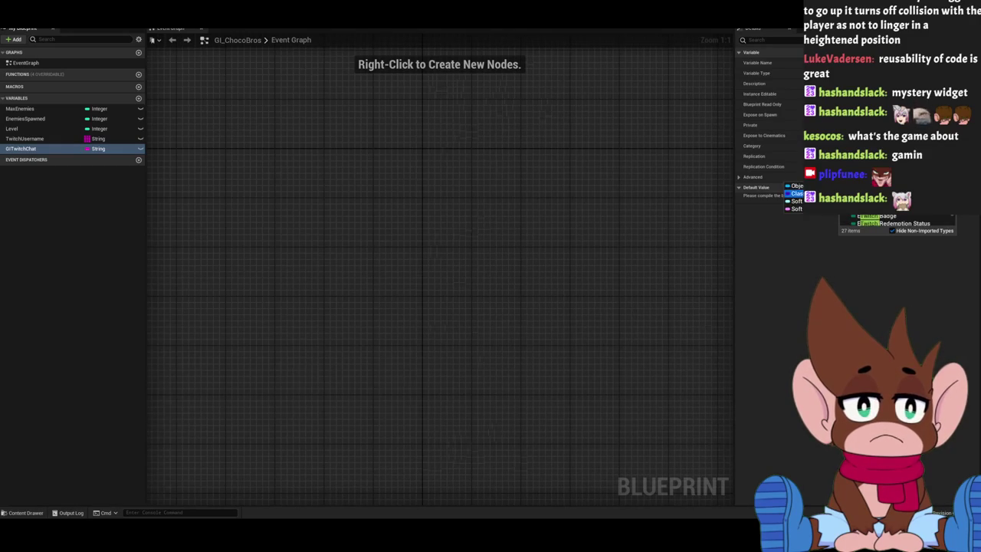
key(Return)
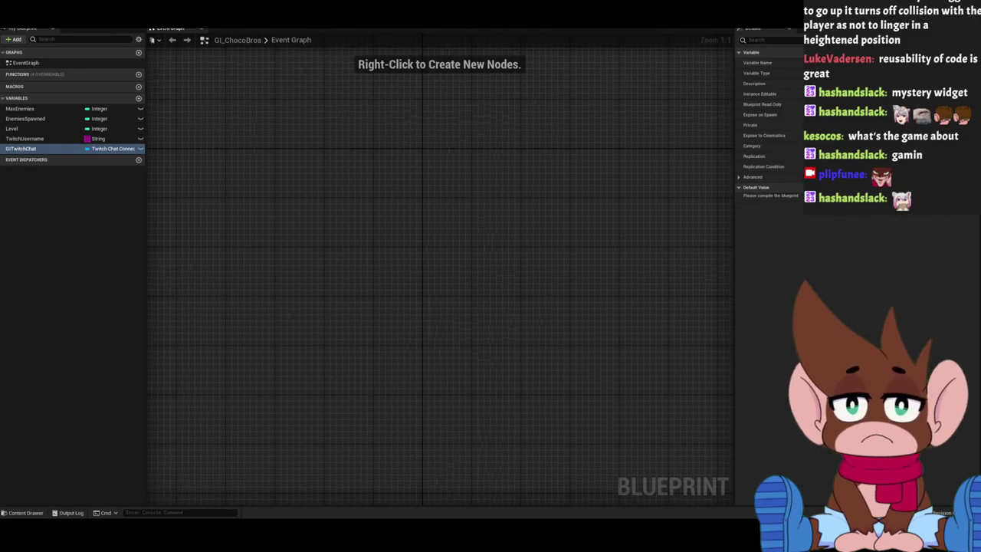
drag(357, 171, 446, 171)
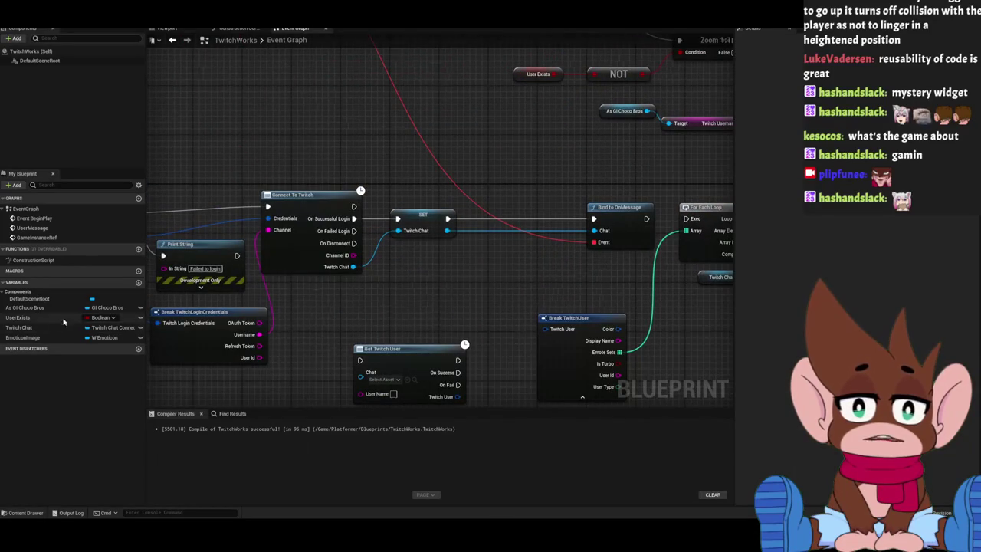
Place Twitch Chat and As GI Choco Bros getters in TwitchWorks and search 'set GI' for a setter.
mouse_move(19, 327)
mouse_down()
mouse_move(445, 301)
mouse_move(398, 284)
mouse_move(371, 305)
mouse_up()
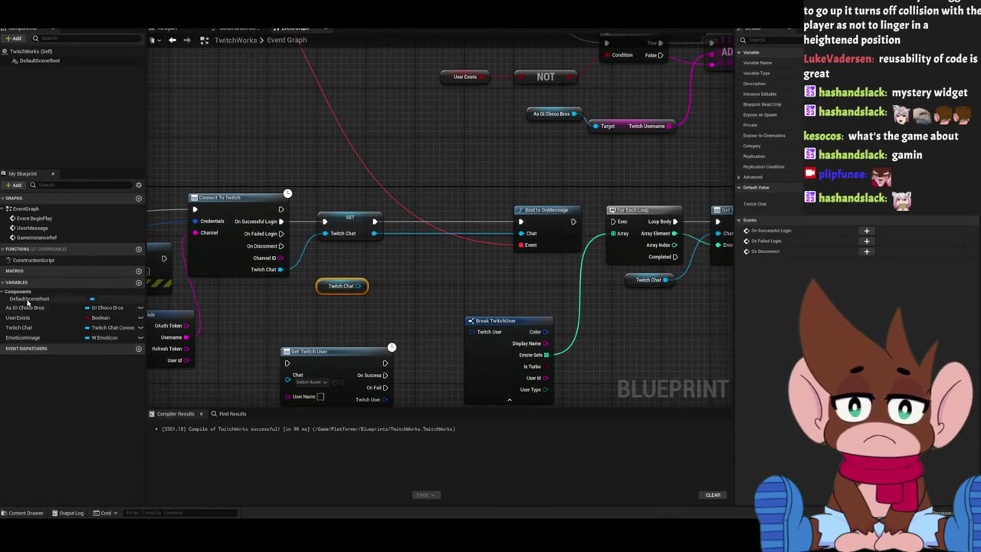
mouse_move(29, 310)
mouse_down()
mouse_move(329, 272)
mouse_move(318, 261)
mouse_move(400, 274)
mouse_up()
text(set)
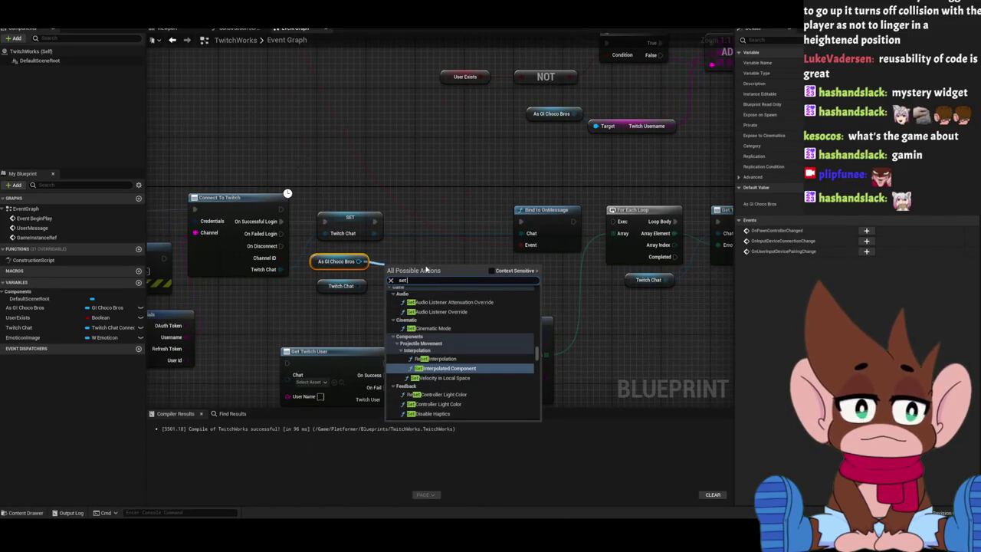
text( GI)
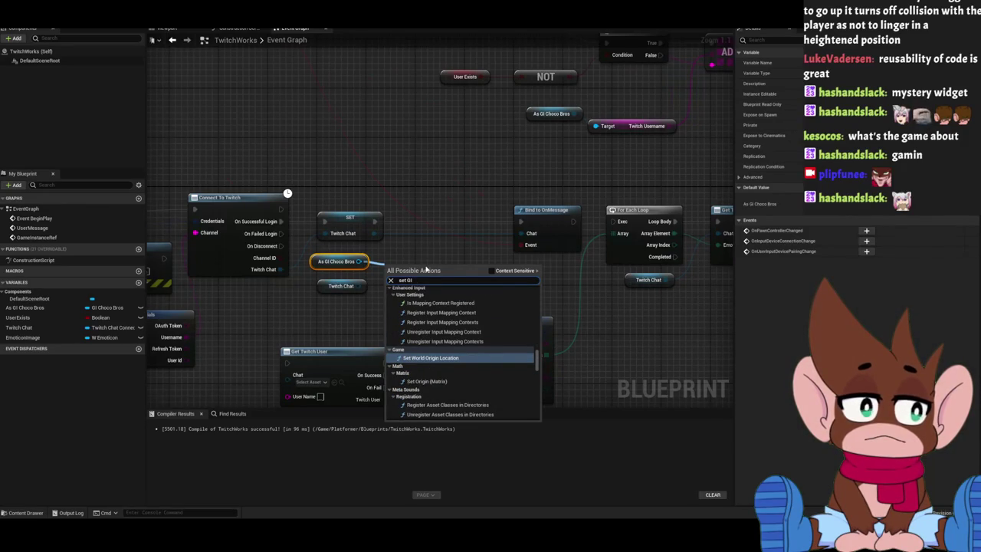
scroll(443, 398, down, 15)
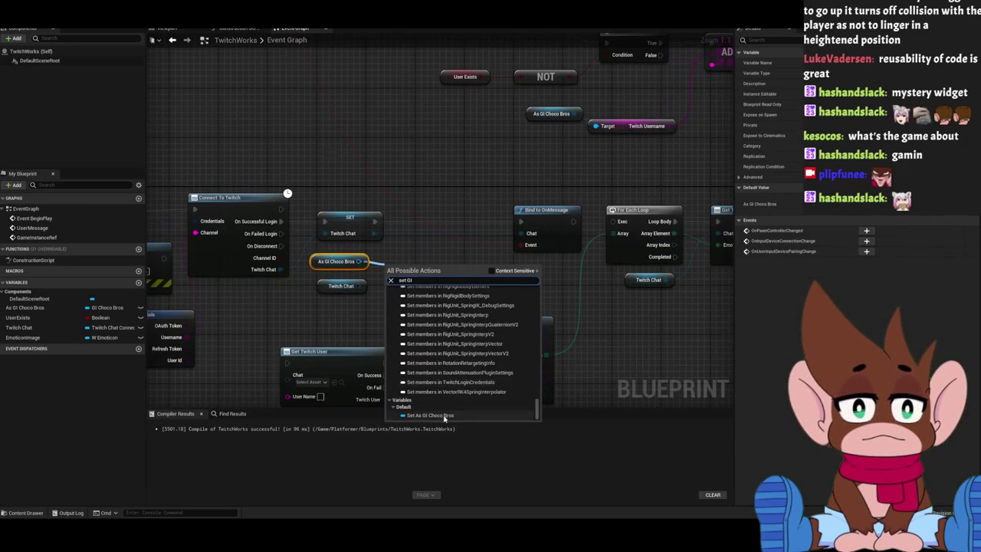
click(323, 66)
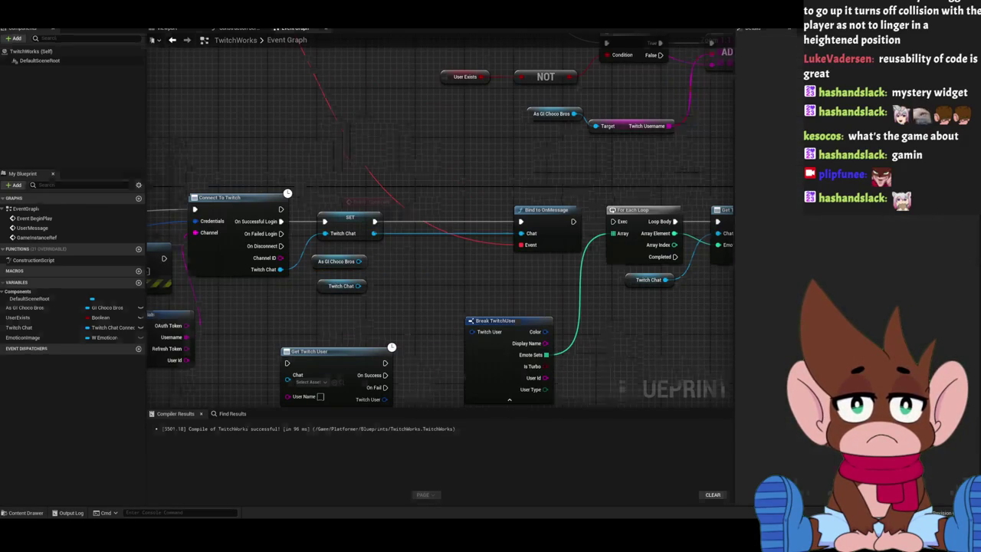
double_click(342, 285)
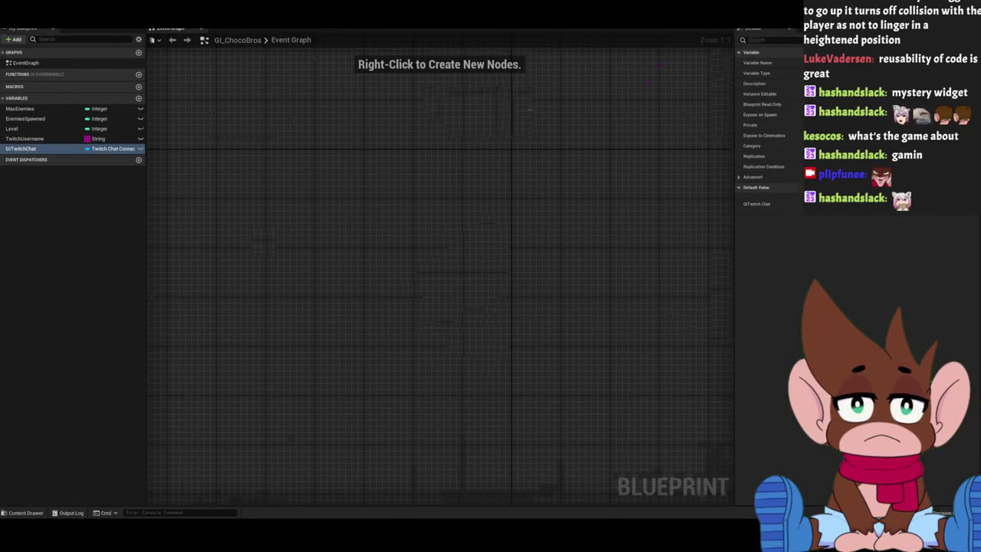
mouse_move(355, 233)
mouse_down()
mouse_move(390, 254)
mouse_move(422, 192)
mouse_move(398, 194)
mouse_up()
Add a SET GITwitch Chat node on As GI Choco Bros and wire Twitch Chat into it.
text(break twitch)
key(Return)
click(429, 269)
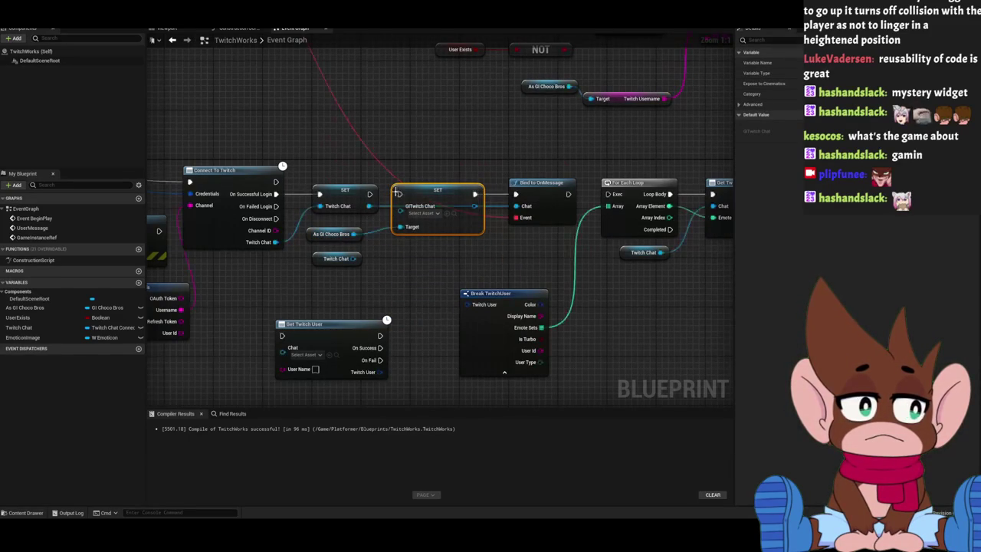
drag(400, 209, 353, 259)
drag(401, 285, 446, 282)
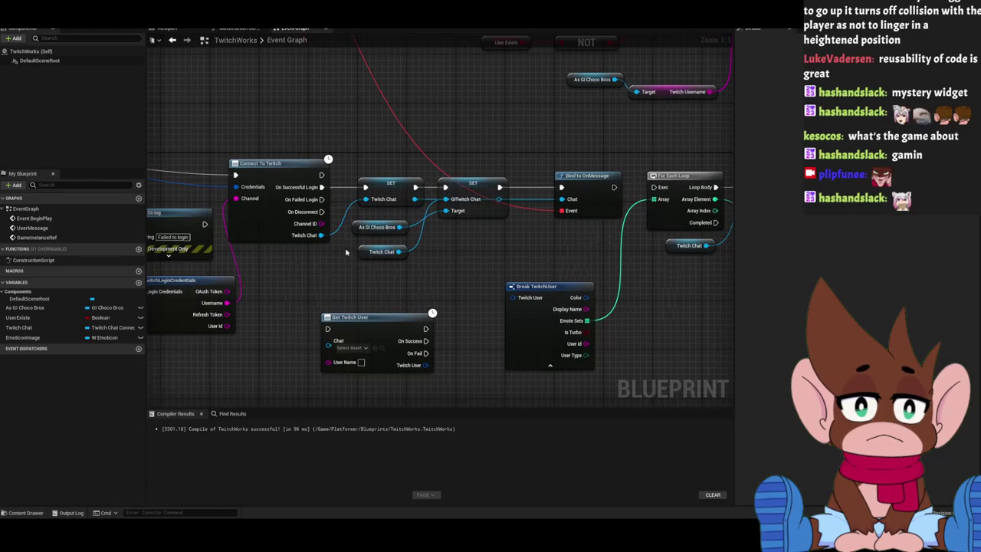
Remove the extra Twitch Chat getters and connect GITwitch Chat to Bind to OnMessage's Chat pin.
click(381, 251)
key(Delete)
drag(423, 199, 446, 200)
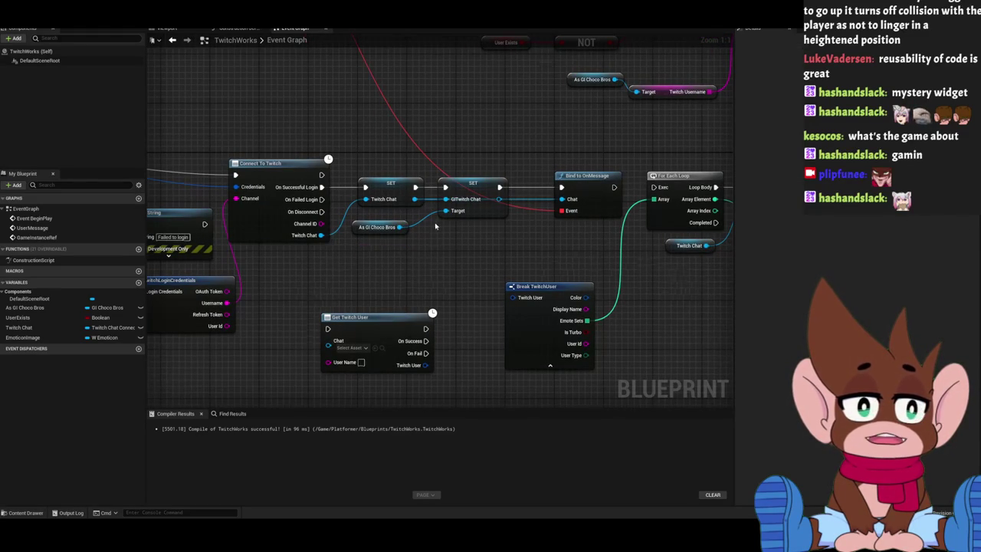
click(23, 328)
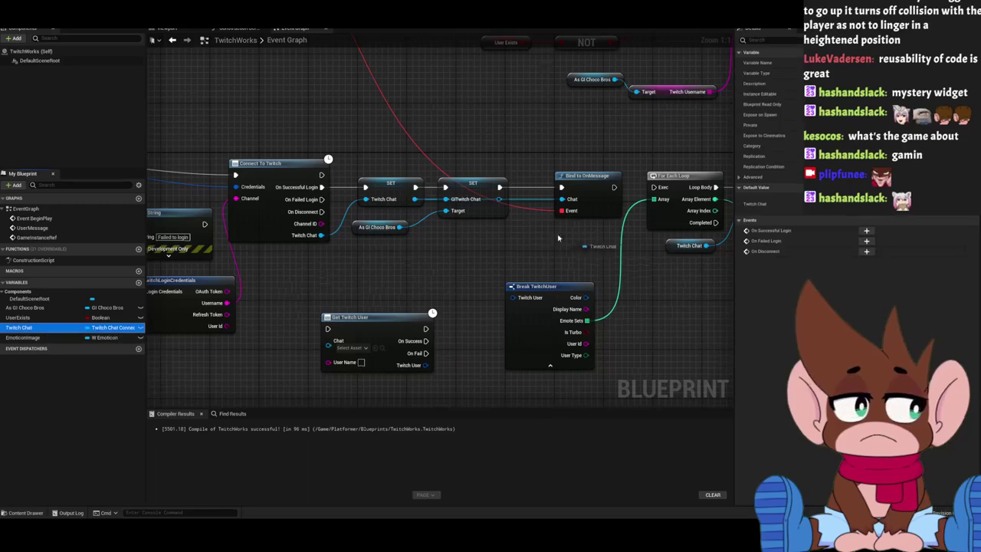
drag(483, 234, 481, 235)
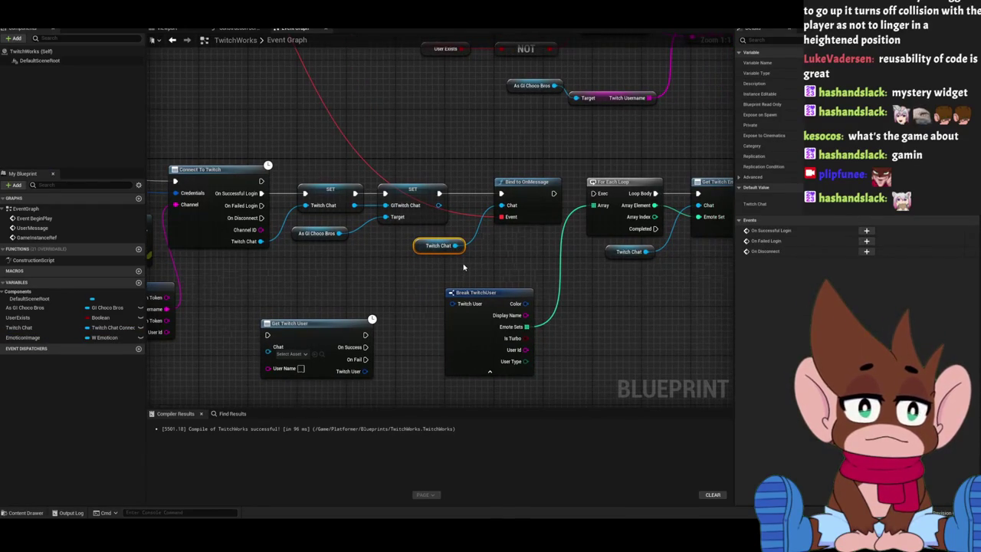
key(Delete)
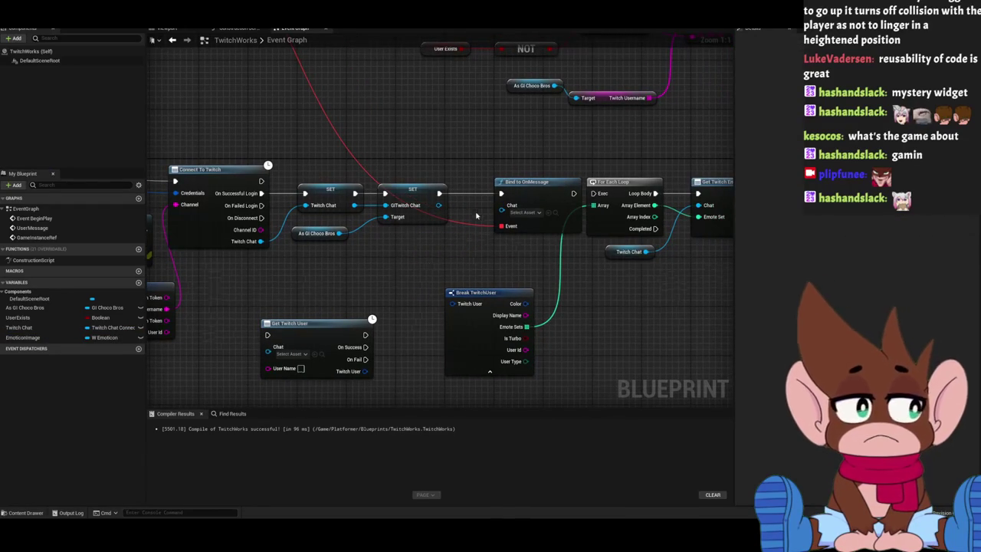
drag(437, 206, 501, 206)
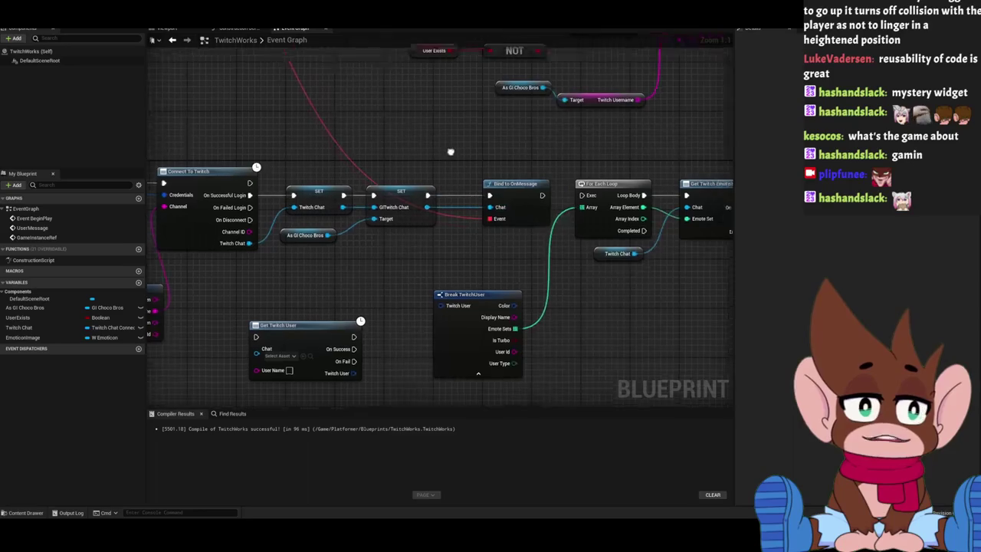
Pan across the graph to check As GI Choco Bros, Connect To Twitch, Branch and ADD nodes.
mouse_move(333, 162)
mouse_down()
mouse_move(406, 159)
mouse_move(372, 178)
mouse_up()
click(357, 215)
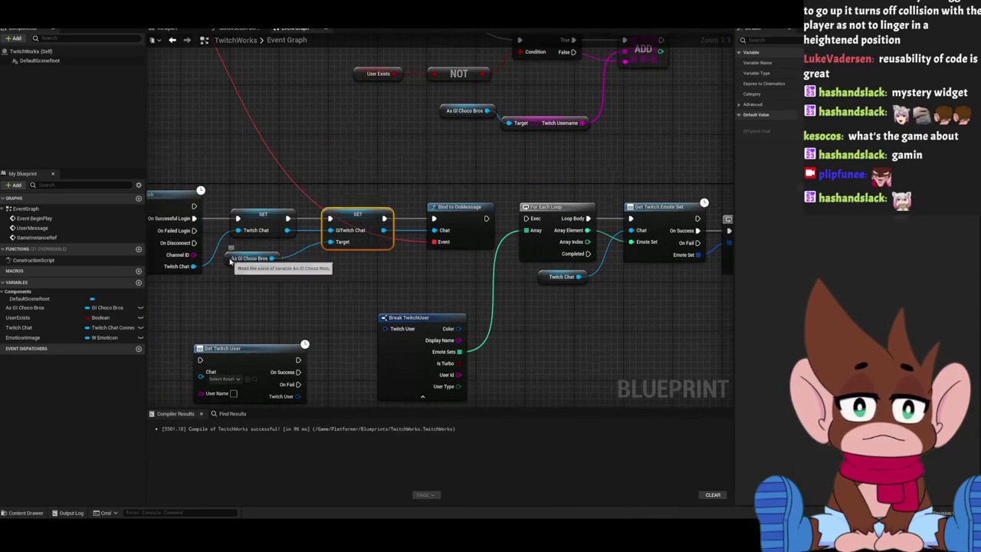
click(236, 260)
drag(356, 145, 478, 150)
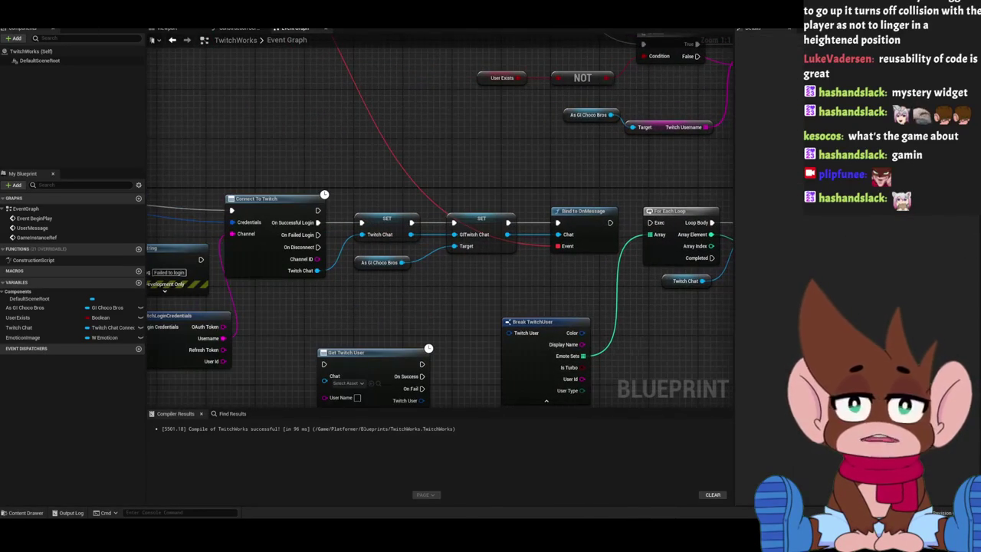
mouse_move(377, 114)
mouse_down()
mouse_move(316, 143)
mouse_move(555, 81)
mouse_move(657, 77)
mouse_up()
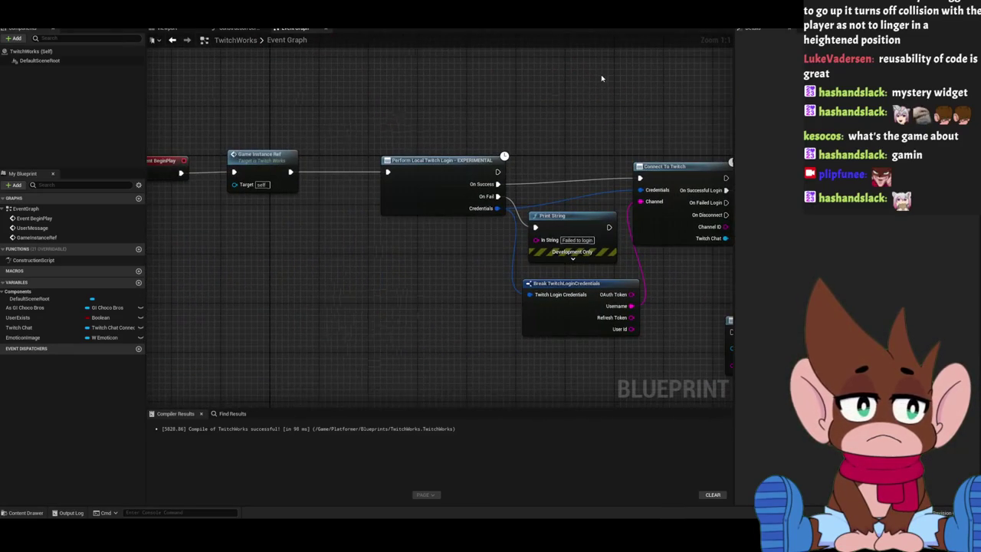
drag(482, 78, 603, 95)
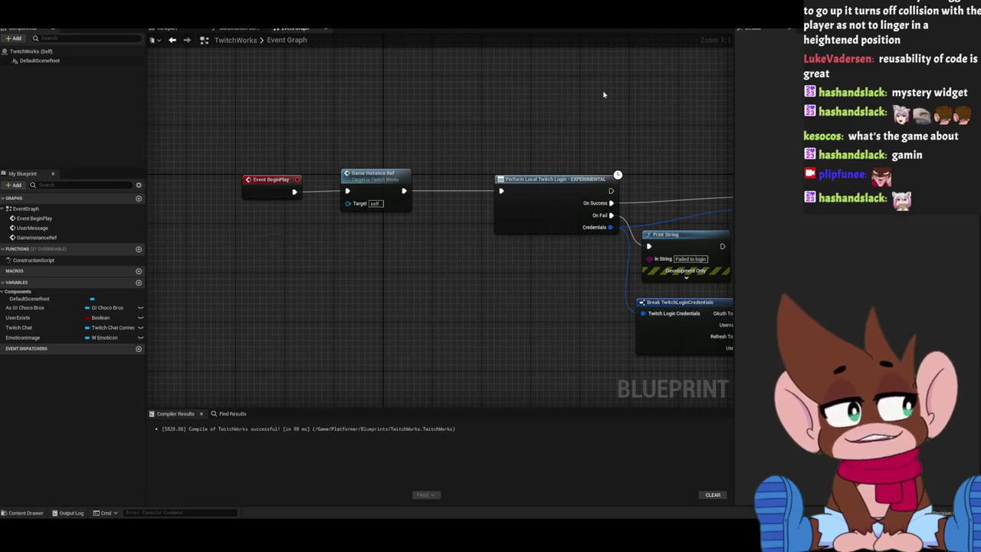
drag(488, 130, 451, 156)
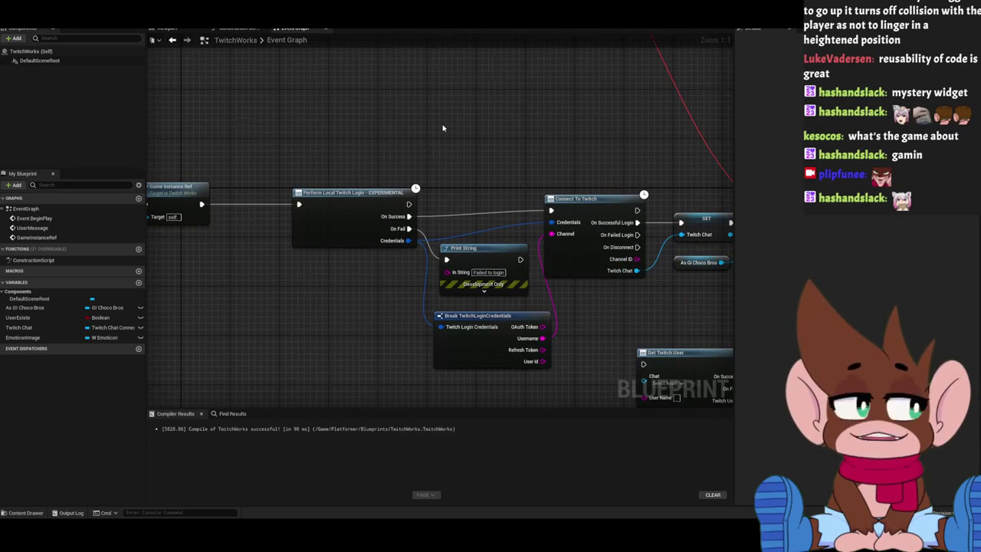
mouse_move(439, 106)
mouse_down()
mouse_move(329, 201)
mouse_move(340, 192)
mouse_move(344, 138)
mouse_move(249, 120)
mouse_move(202, 72)
mouse_move(438, 64)
mouse_up()
drag(323, 63, 394, 108)
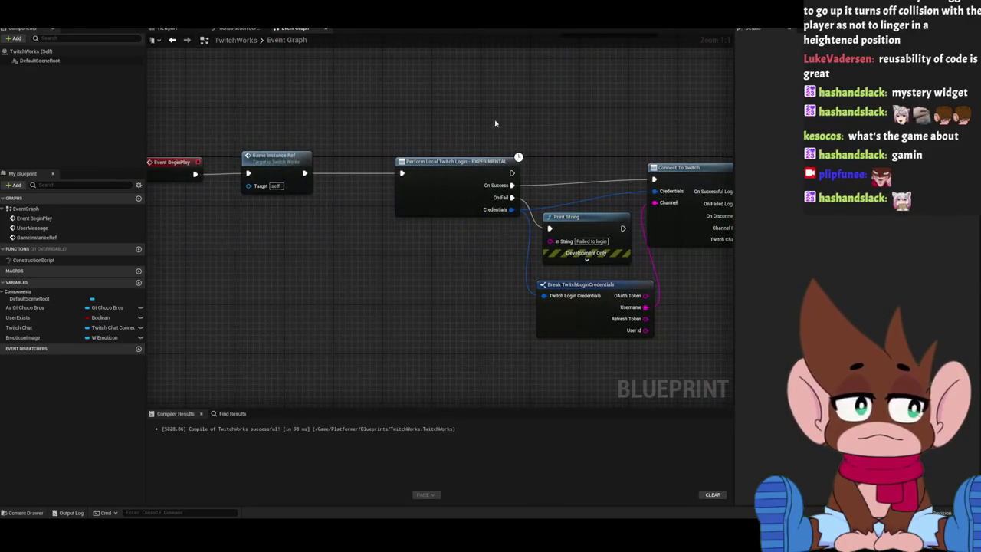
drag(503, 126, 332, 120)
mouse_move(493, 90)
mouse_down()
mouse_move(366, 81)
mouse_move(449, 200)
mouse_up()
click(352, 44)
Zoom and pan BP_Enemy's Event Graph to the empty space left of Event BeginPlay.
scroll(385, 191, down, 5)
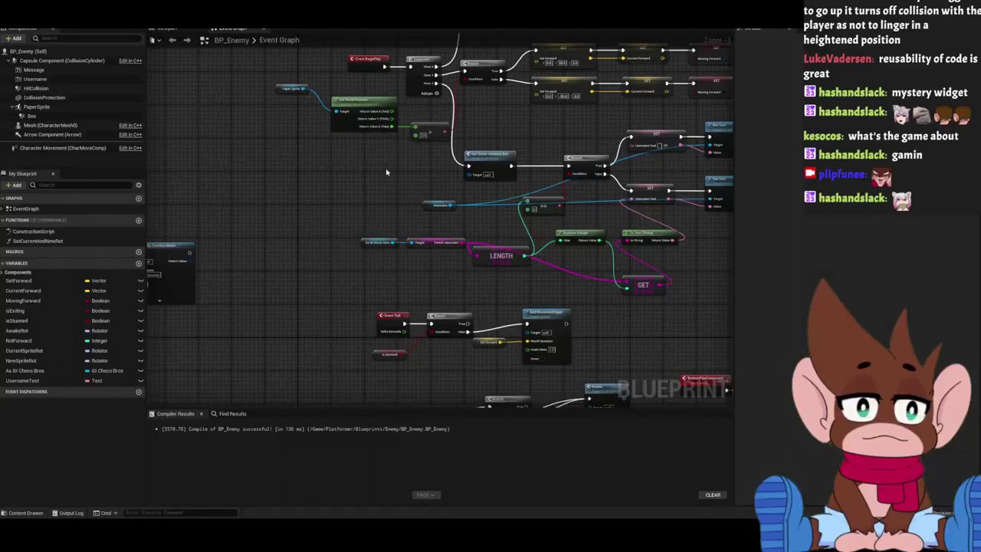
drag(387, 172, 257, 163)
scroll(291, 215, up, 3)
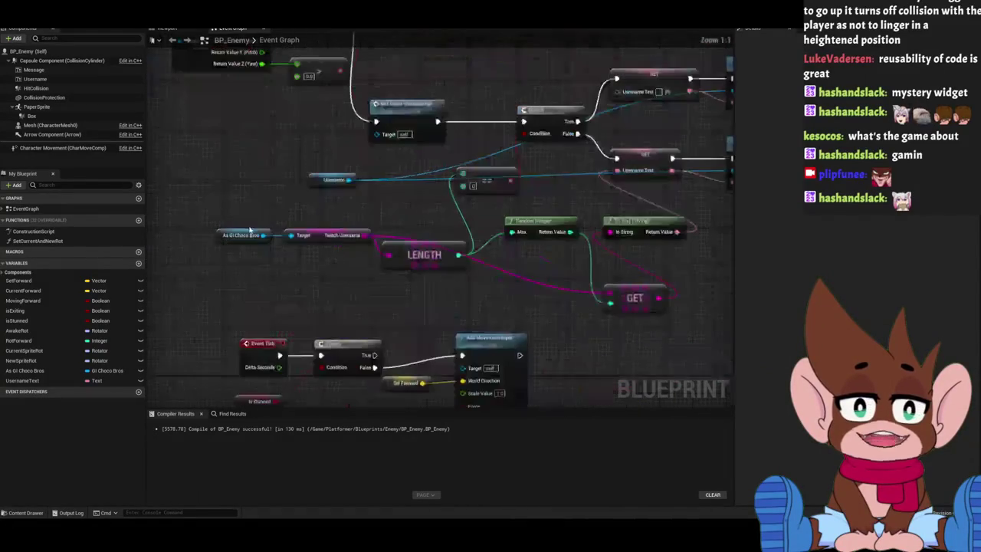
drag(365, 164, 508, 201)
scroll(508, 201, down, 2)
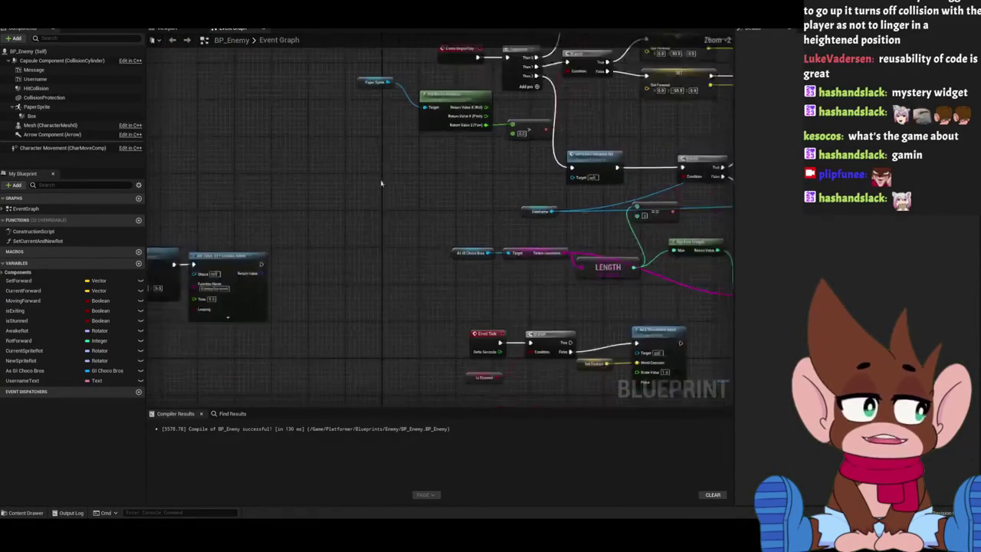
mouse_move(422, 212)
mouse_down()
mouse_move(317, 193)
mouse_move(433, 226)
mouse_move(433, 182)
mouse_up()
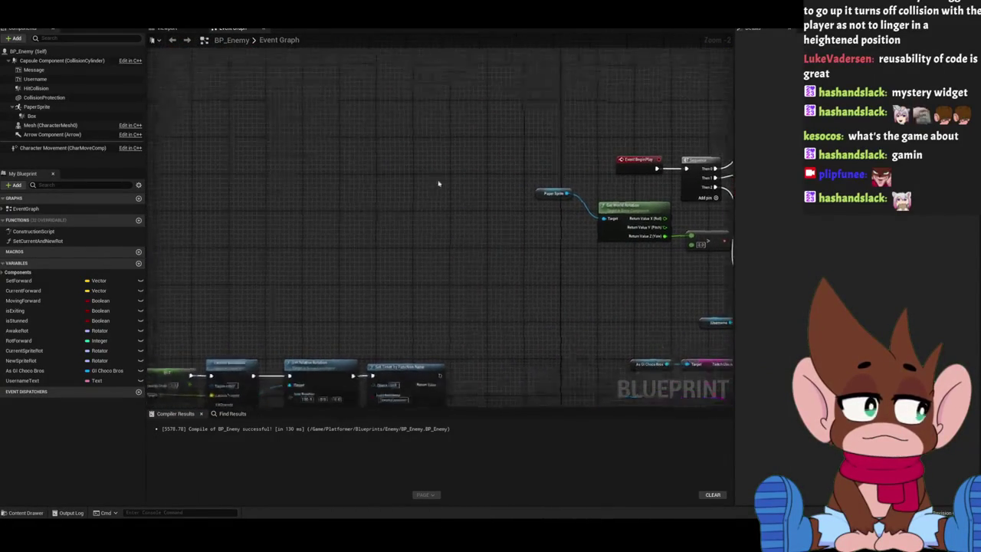
right_click(318, 186)
drag(317, 186, 352, 216)
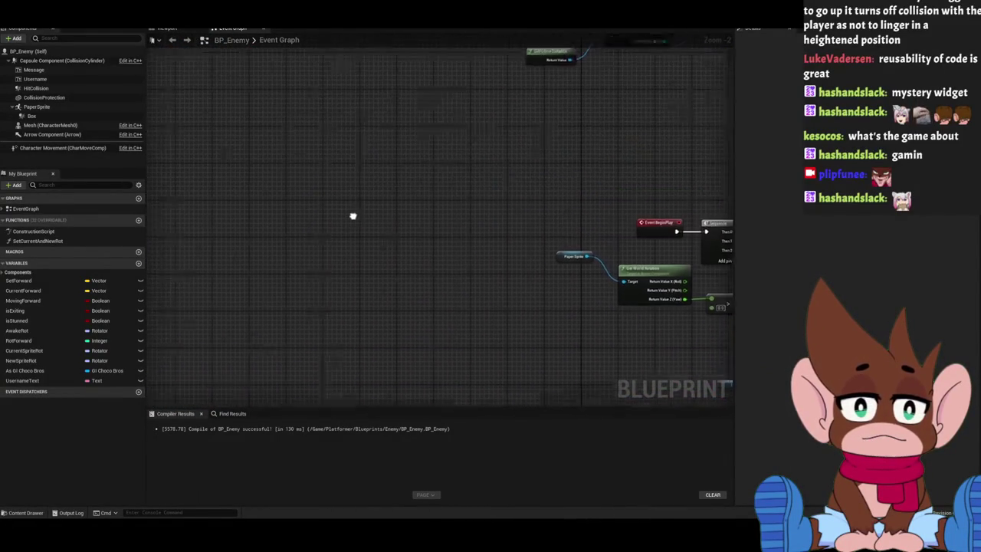
Add a Bind to OnMessage node to BP_Enemy's graph, discarding a stray Custom Event.
right_click(292, 201)
text(cust)
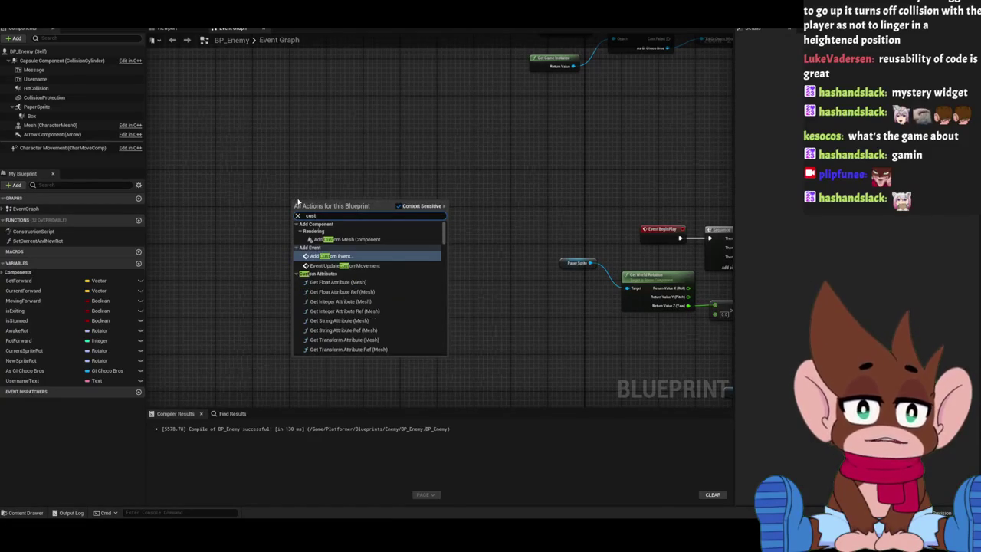
key(Return)
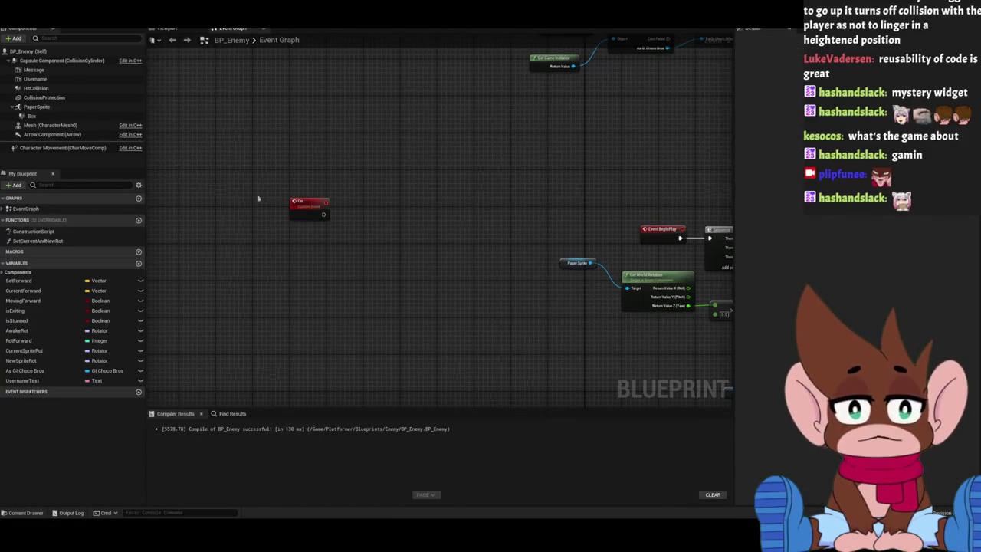
key(Delete)
right_click(335, 244)
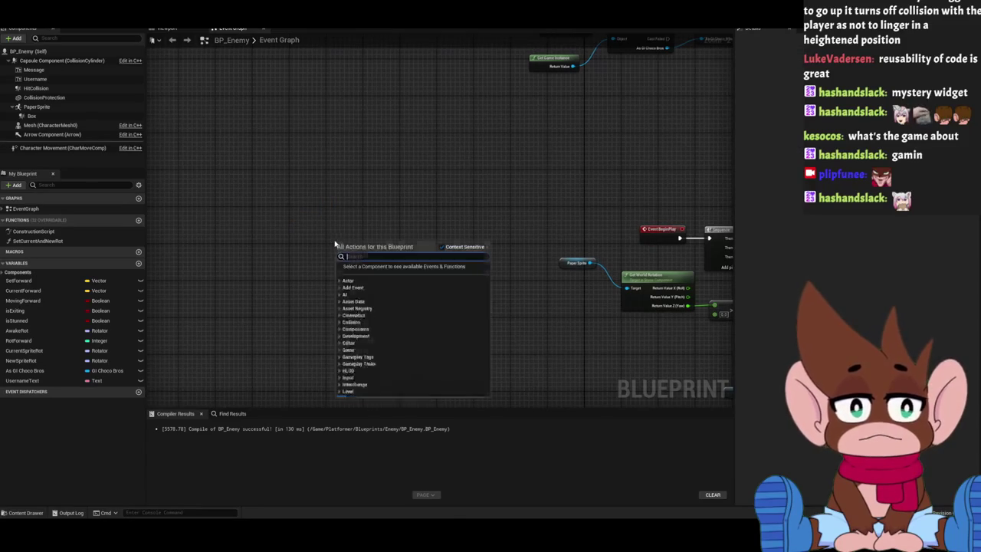
text(onmessage)
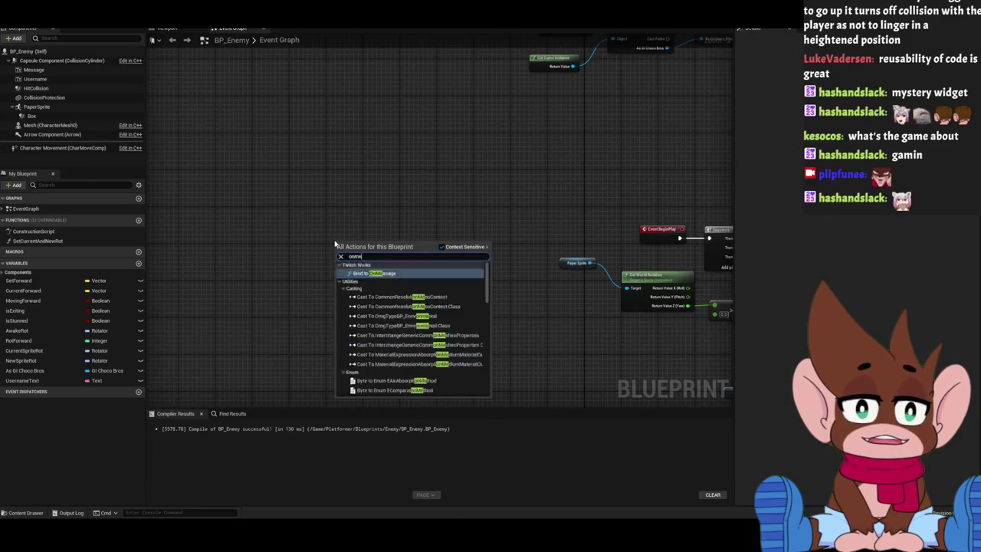
key(Return)
Bind a new TwitchMessage custom event to its Event pin and split the Twitch Message pin.
mouse_move(334, 243)
mouse_down()
mouse_move(360, 160)
mouse_move(281, 246)
mouse_up()
text(custom)
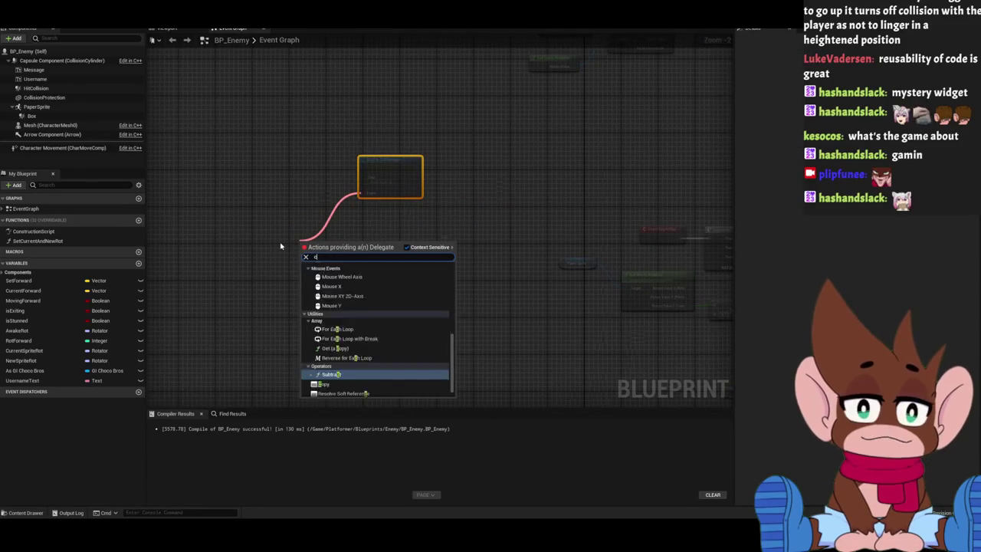
key(Return)
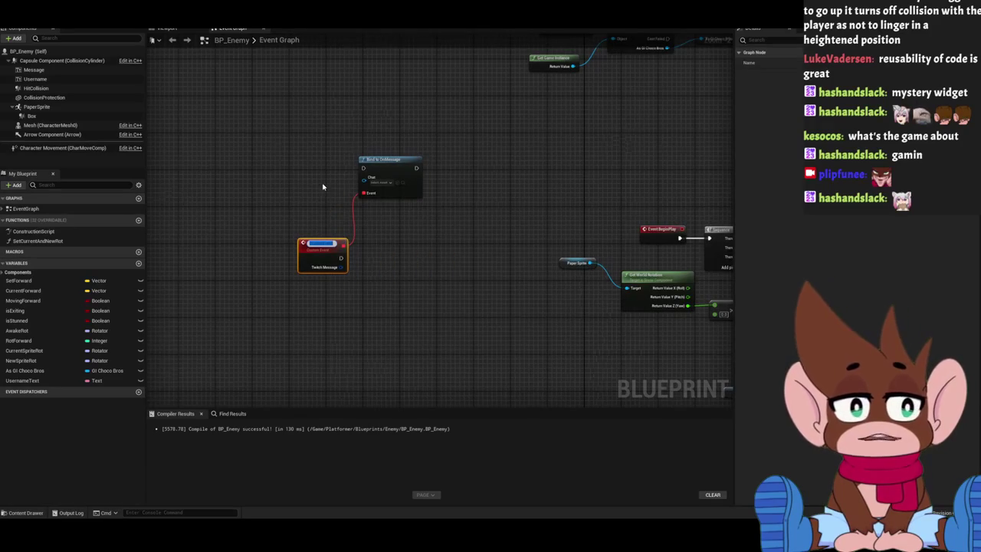
text(Cha)
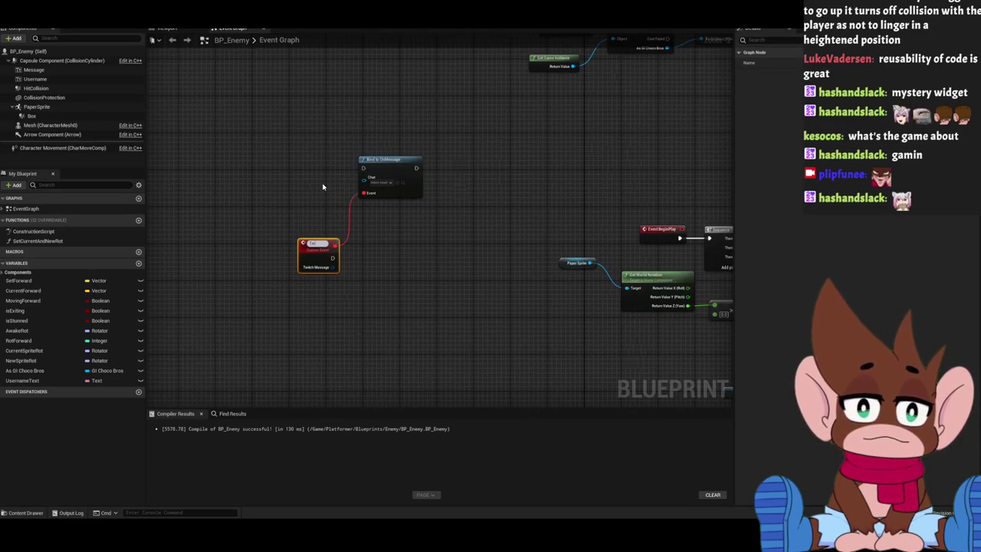
key(Return)
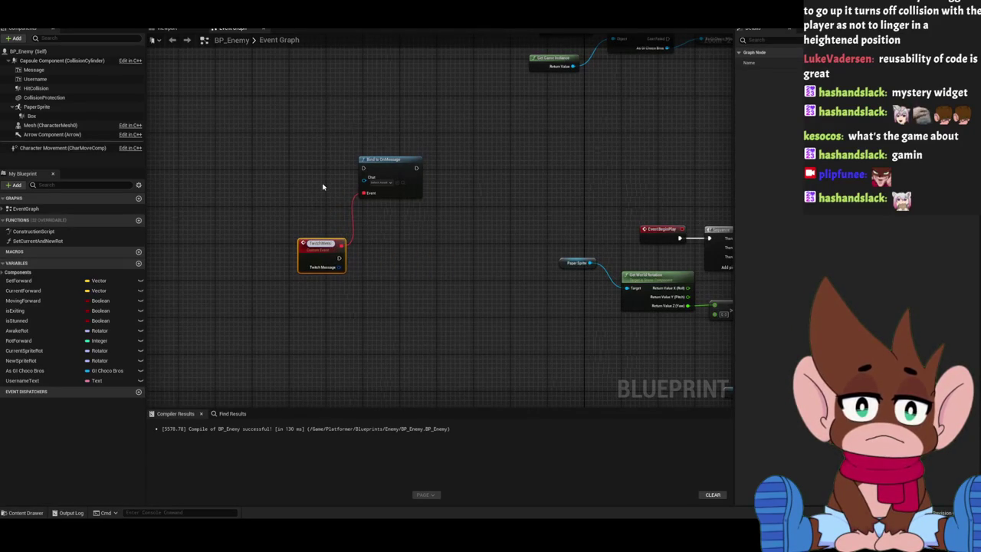
right_click(338, 266)
click(360, 294)
drag(322, 222, 278, 211)
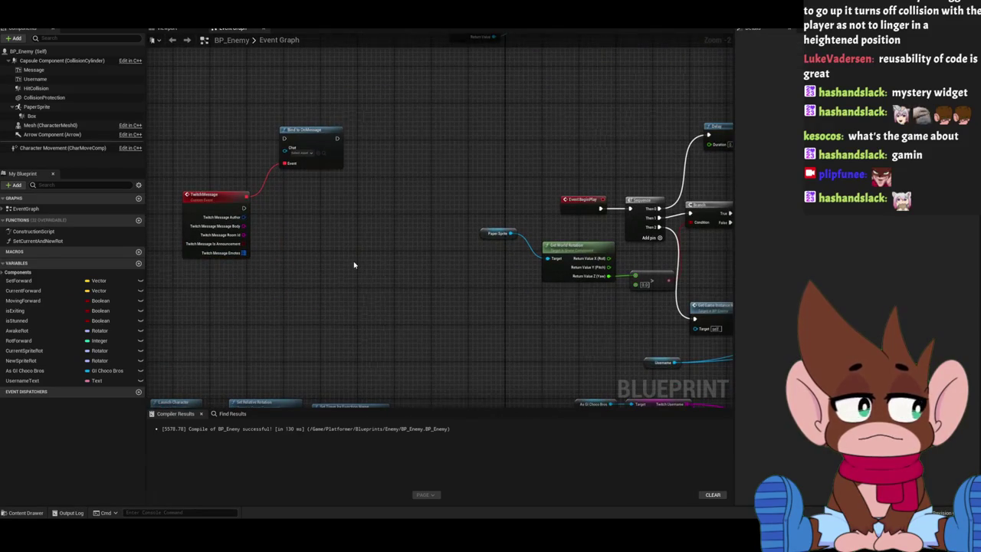
Place an As GI Choco Bros getter near the TwitchMessage event.
scroll(354, 265, up, 3)
mouse_move(31, 371)
mouse_down()
mouse_move(271, 331)
mouse_move(264, 274)
mouse_up()
drag(366, 278, 257, 236)
scroll(256, 236, down, 5)
scroll(443, 250, up, 5)
Get GI Twitch Chat from As GI Choco Bros and wire it into Bind to OnMessage's Chat pin.
click(354, 207)
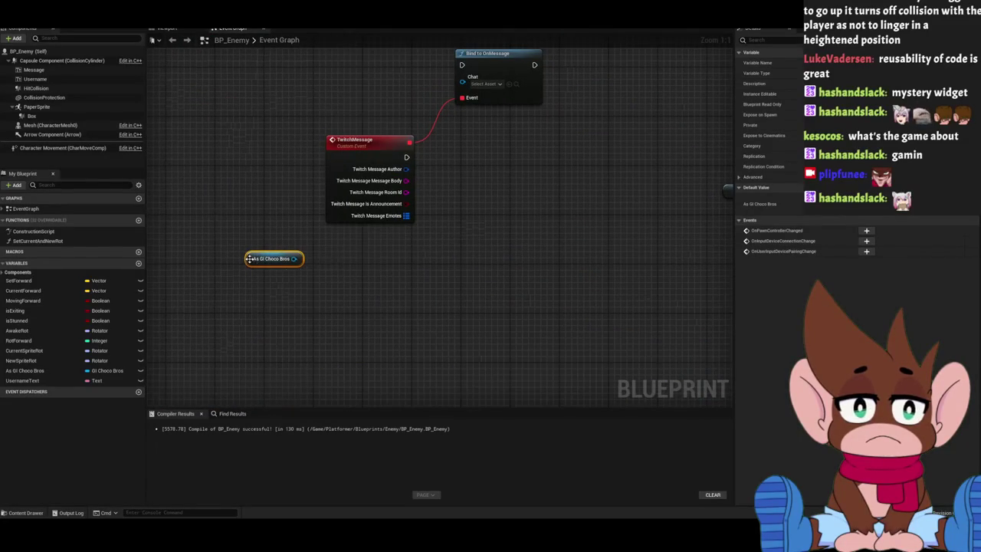
drag(248, 259, 266, 75)
drag(306, 219, 338, 225)
text(twitch)
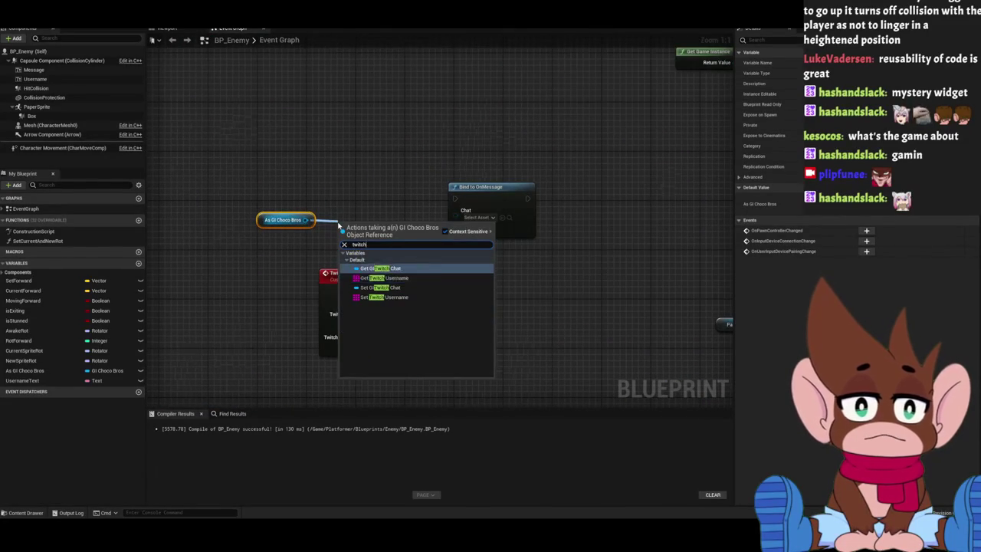
click(379, 269)
drag(412, 228, 455, 216)
Group the As GI Choco Bros and GI Twitch Chat nodes beside the binding nodes.
scroll(302, 108, down, 2)
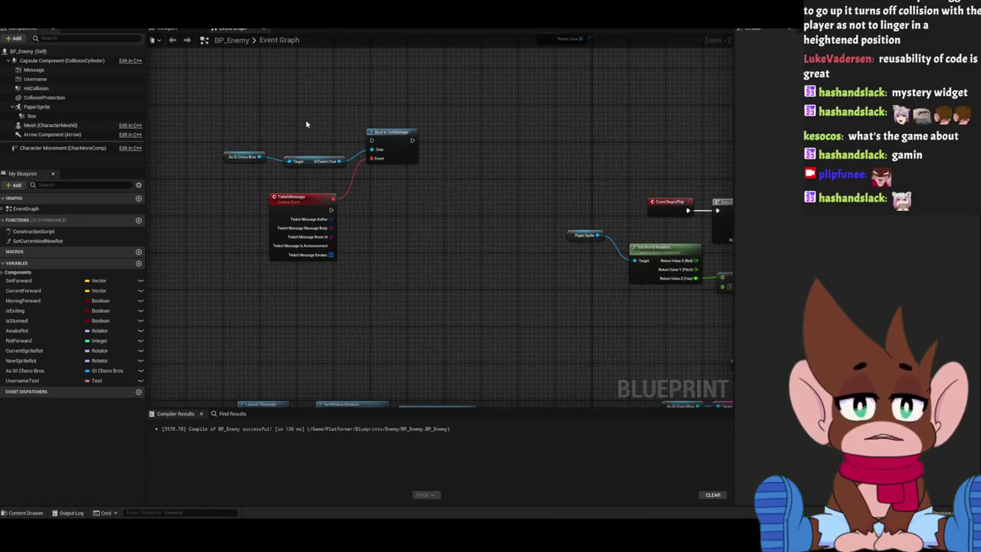
drag(287, 125, 344, 160)
mouse_move(281, 184)
mouse_down()
mouse_move(399, 210)
mouse_move(298, 180)
mouse_up()
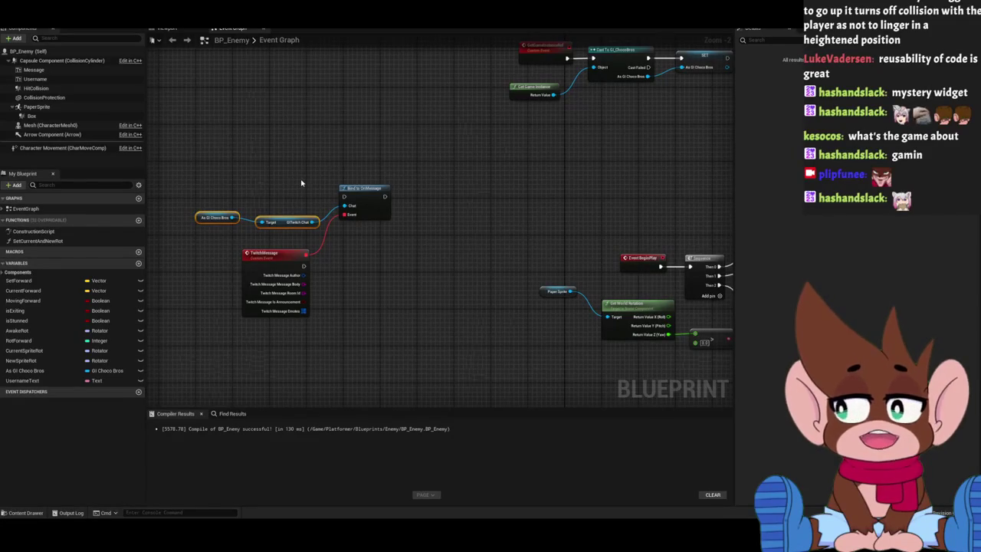
scroll(302, 183, up, 2)
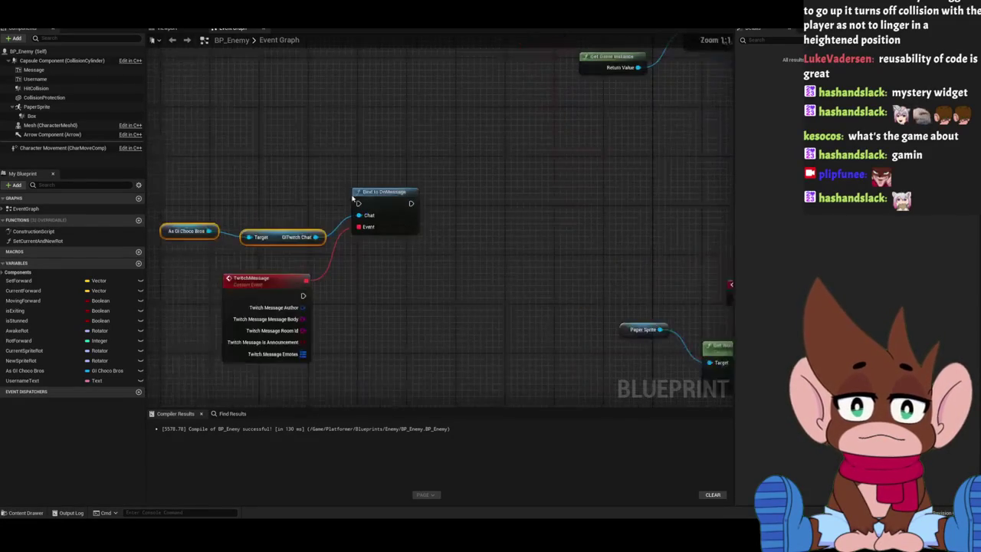
drag(241, 184, 324, 249)
right_click(324, 249)
Jump to Event Tick and paste the copied binding nodes below it.
text(event)
key(Return)
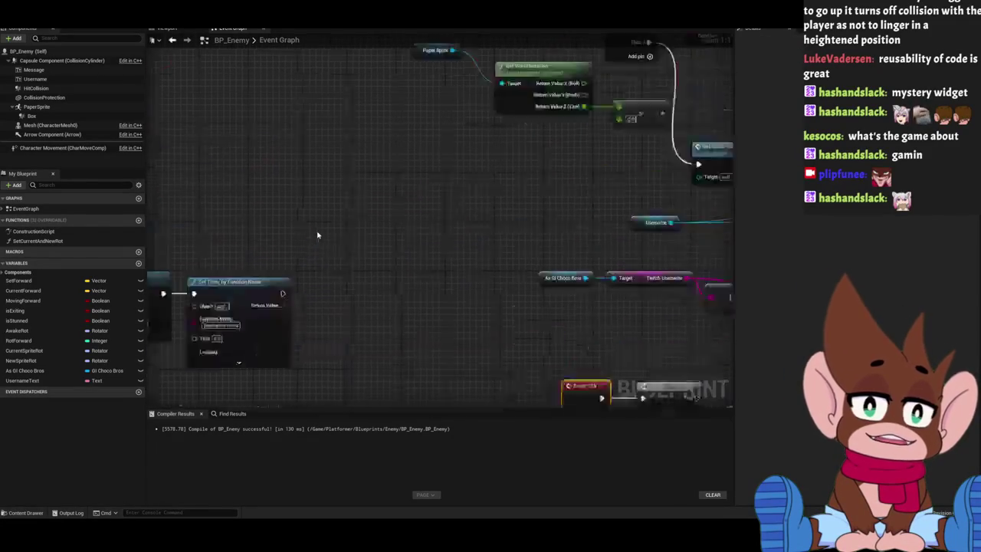
scroll(356, 220, down, 2)
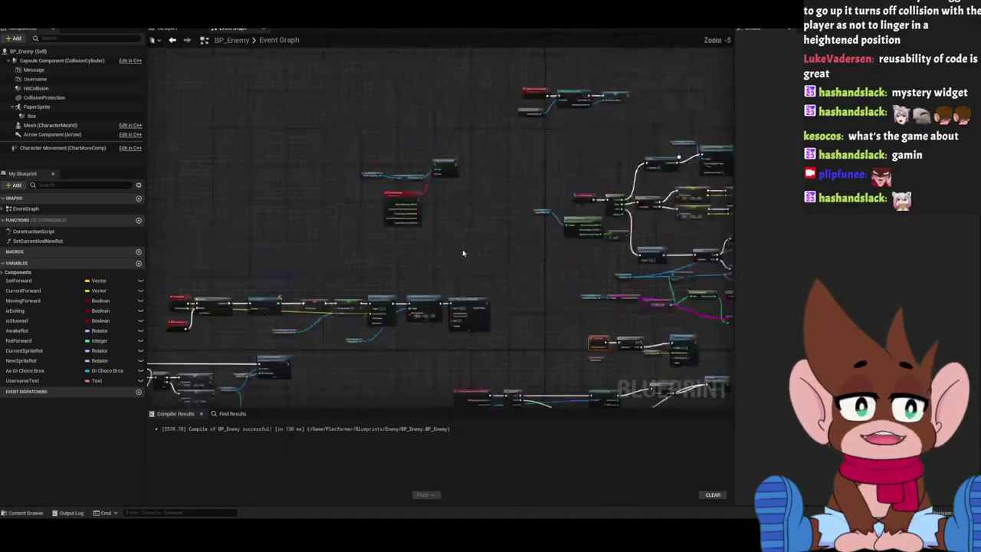
scroll(443, 183, up, 1)
drag(401, 124, 521, 288)
key(ctrl+z)
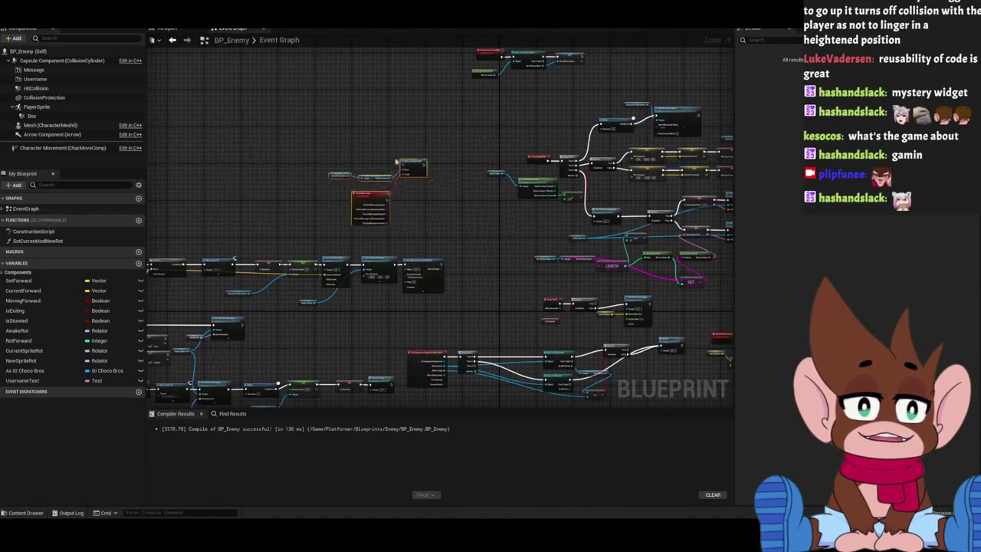
key(ctrl+v)
mouse_move(653, 301)
mouse_down()
mouse_move(365, 123)
mouse_move(321, 133)
mouse_up()
Insert a Sequence after Event Tick and wire its Then 1 to Bind to OnMessage.
scroll(443, 234, up, 4)
scroll(341, 150, up, 1)
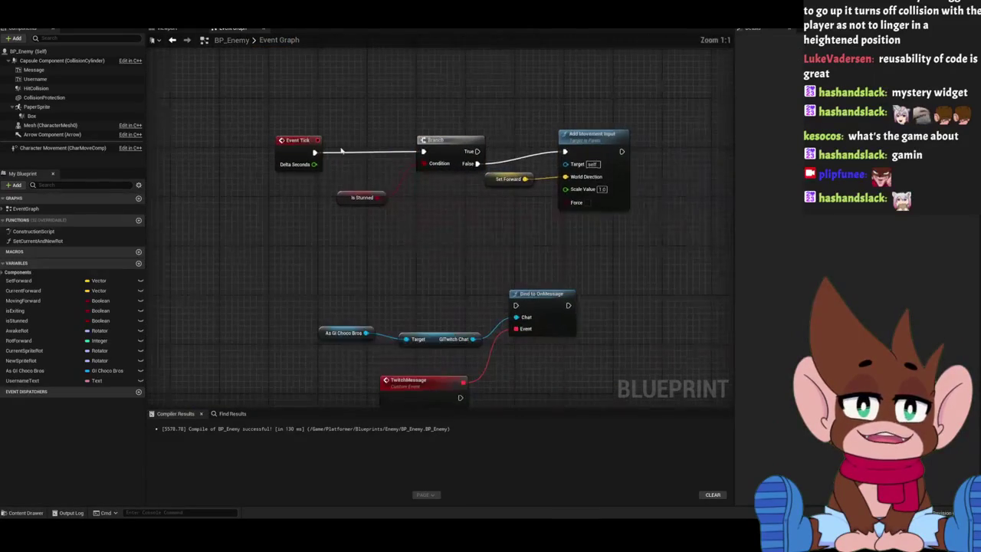
click(342, 151)
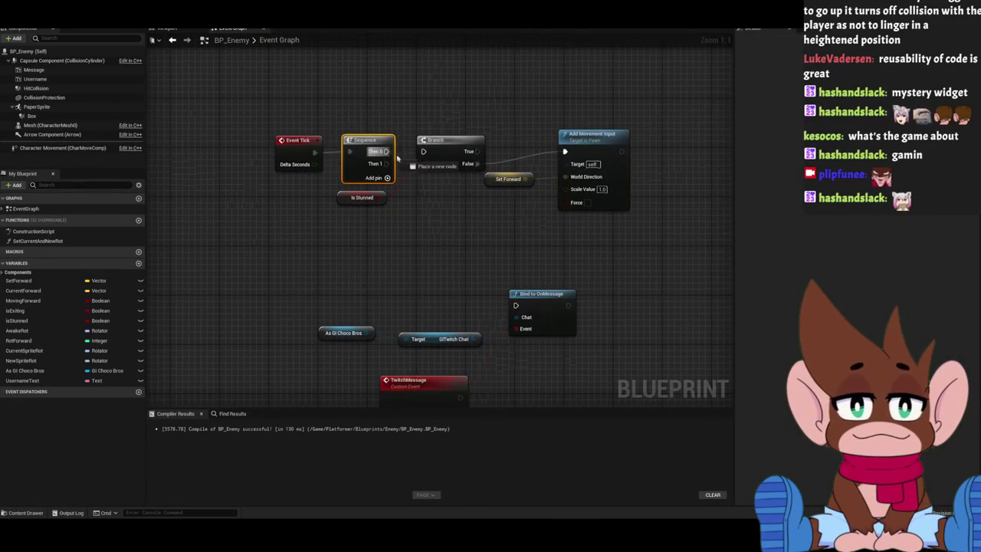
drag(385, 165, 516, 305)
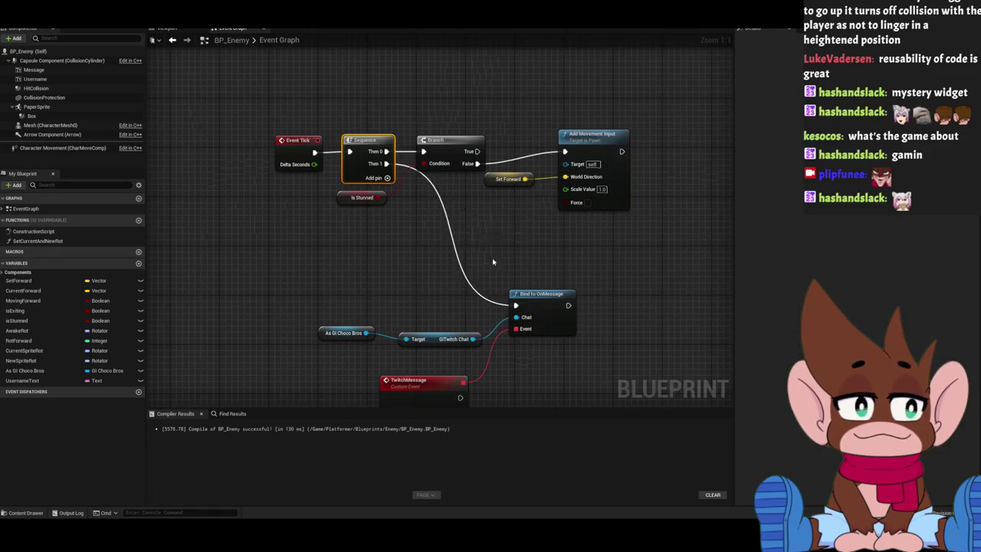
drag(386, 160, 414, 195)
mouse_move(567, 349)
mouse_down()
mouse_move(528, 303)
mouse_move(410, 263)
mouse_move(412, 252)
mouse_move(519, 216)
mouse_up()
mouse_move(473, 314)
mouse_down()
mouse_move(261, 367)
mouse_move(344, 409)
mouse_move(451, 400)
mouse_move(443, 309)
mouse_up()
mouse_move(441, 322)
mouse_down()
mouse_move(465, 370)
mouse_move(503, 310)
mouse_up()
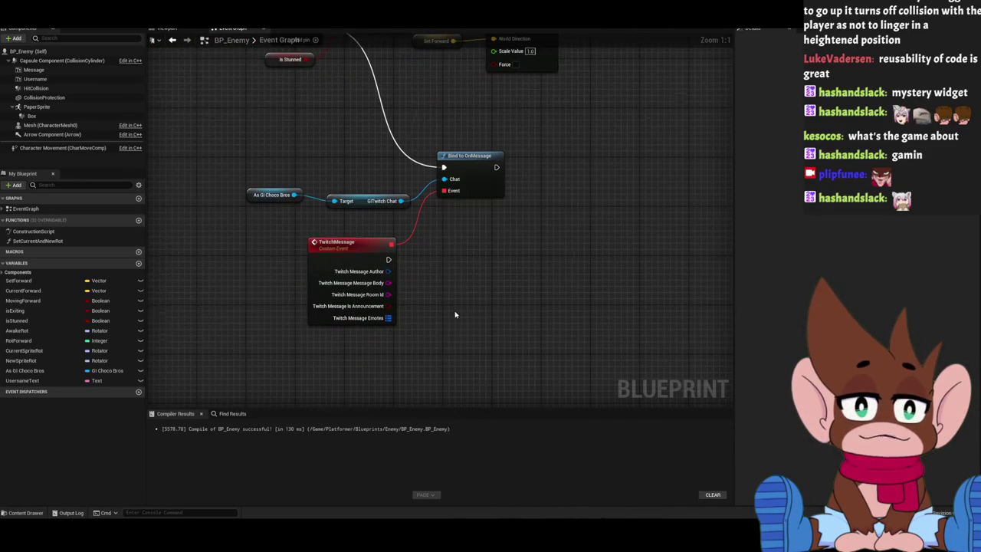
Split the TwitchMessage author pin into its separate fields.
drag(454, 314, 444, 309)
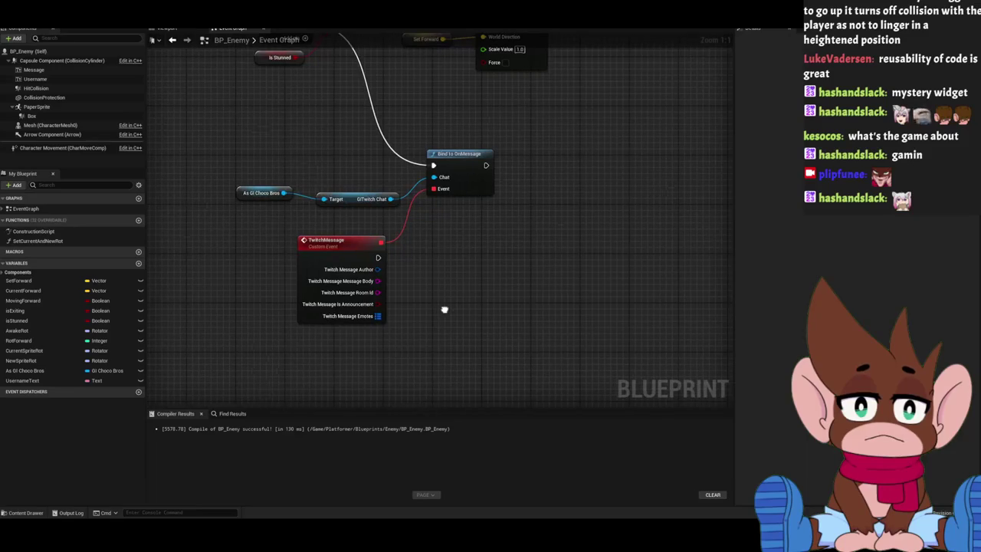
right_click(376, 269)
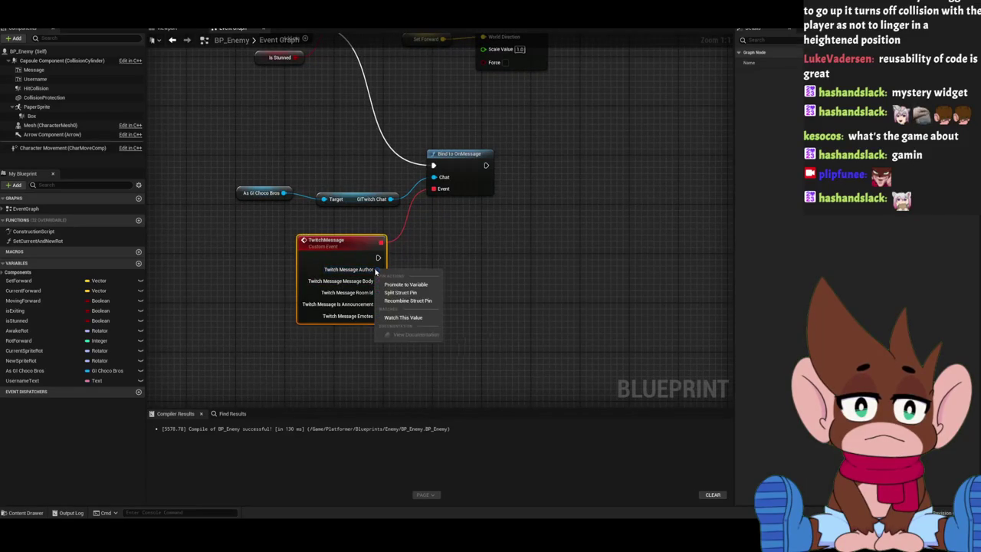
click(406, 297)
drag(472, 313, 438, 241)
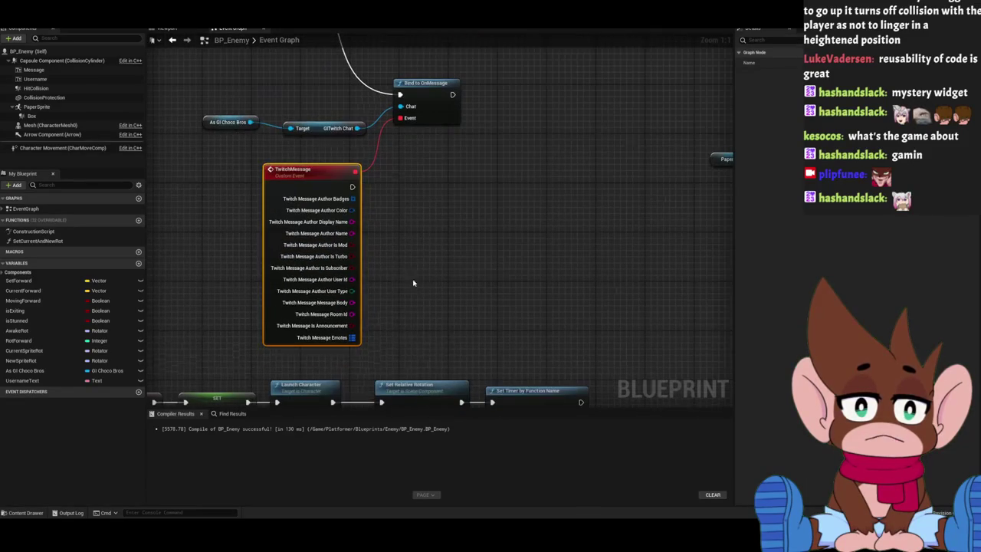
Compare Username Text, converted with To String, against the author's Display Name using an == node.
mouse_move(39, 79)
mouse_down()
mouse_move(93, 109)
mouse_move(85, 86)
mouse_up()
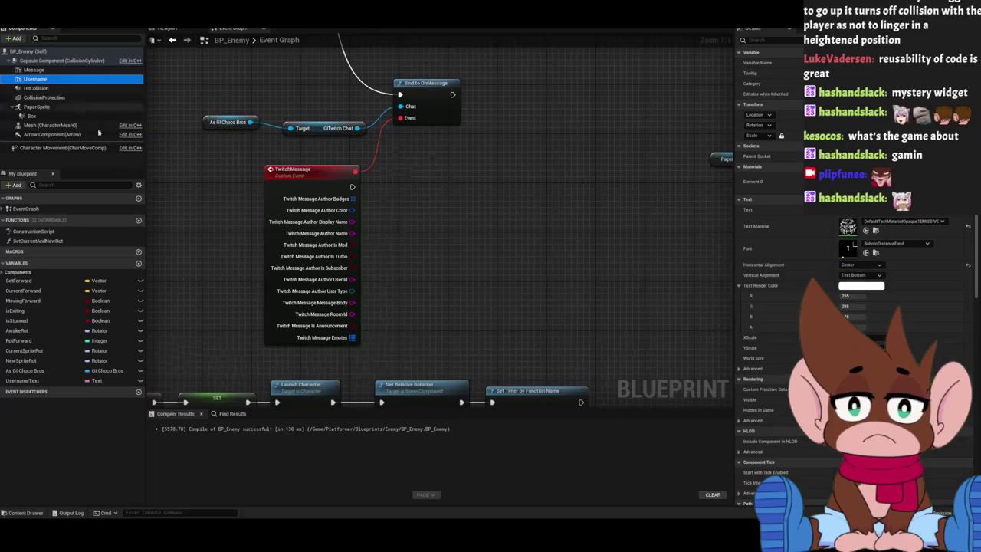
mouse_move(32, 383)
mouse_down()
mouse_move(490, 188)
mouse_move(393, 160)
mouse_move(458, 179)
mouse_up()
text(to str)
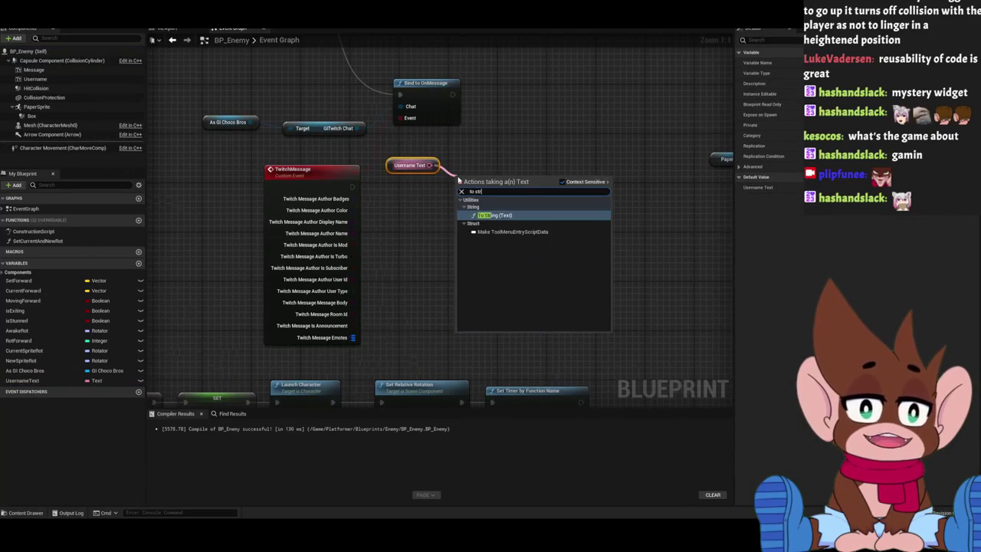
key(Return)
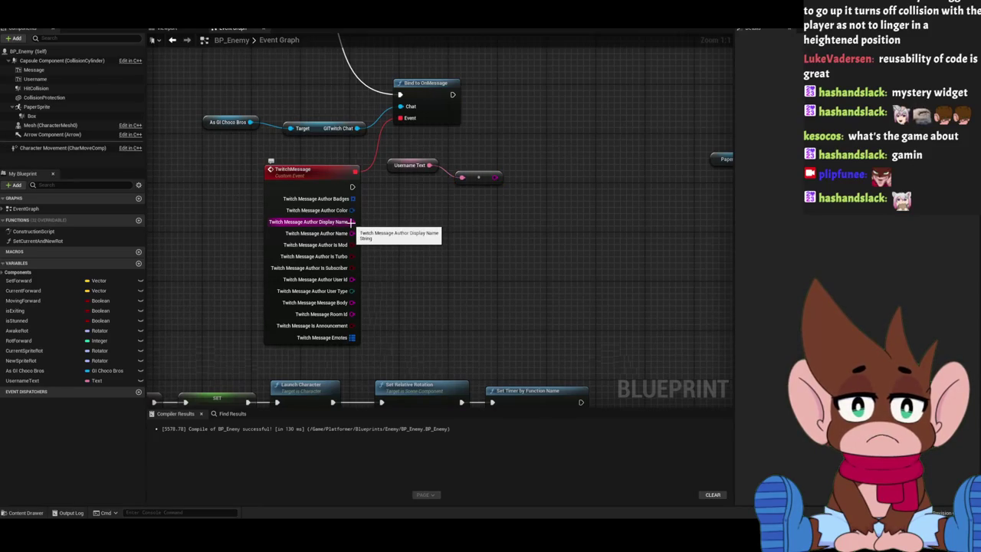
drag(350, 222, 447, 233)
text(==)
key(Return)
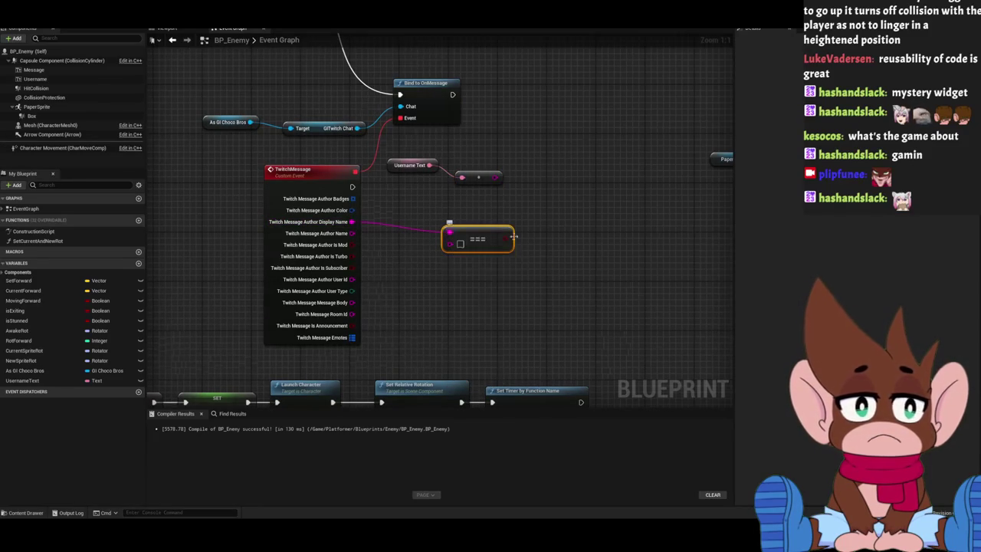
drag(449, 233, 449, 244)
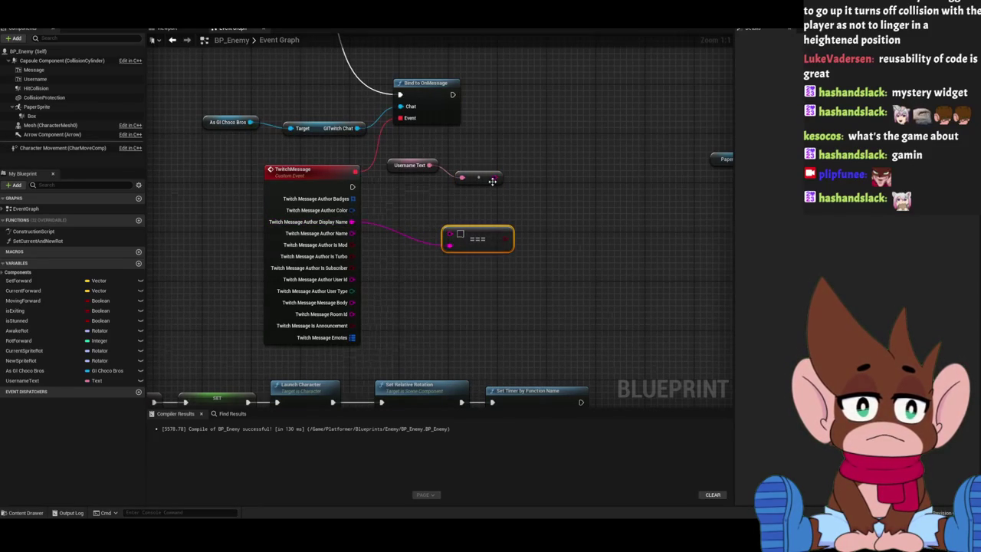
mouse_move(494, 177)
mouse_down()
mouse_move(449, 234)
mouse_move(562, 207)
mouse_up()
Add a Branch on the comparison, run it from TwitchMessage, and bring in the Message component.
drag(431, 165, 431, 182)
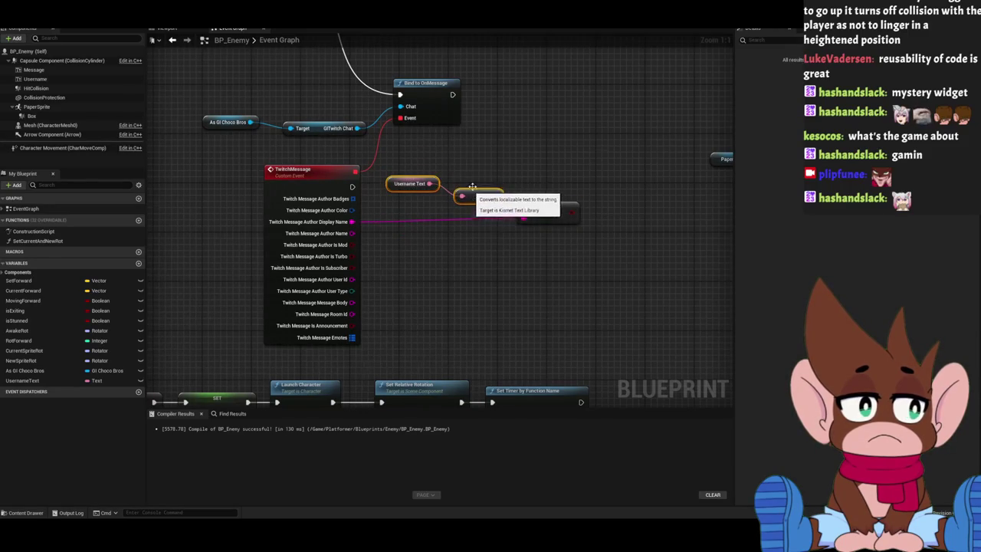
click(524, 169)
mouse_move(304, 186)
mouse_down()
mouse_move(397, 192)
mouse_move(584, 179)
mouse_up()
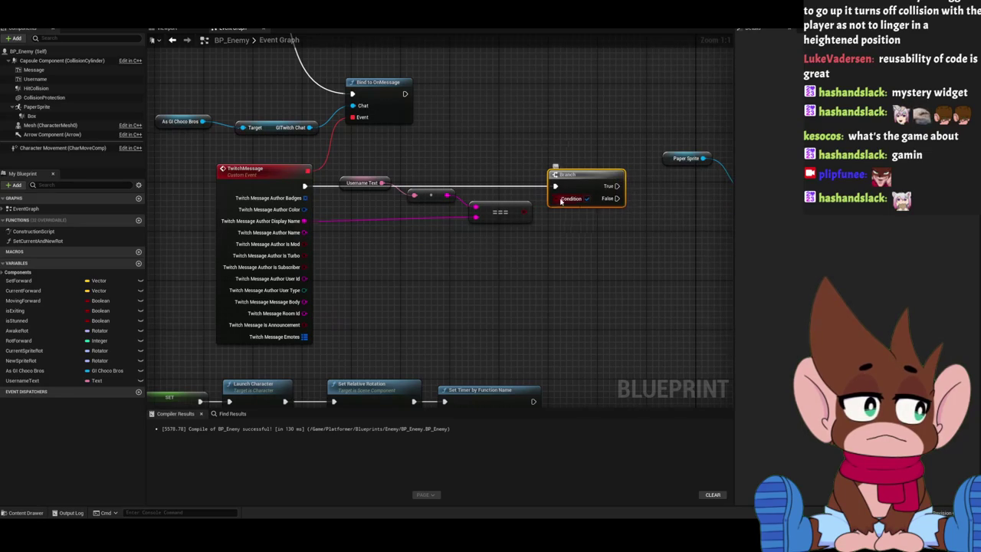
drag(431, 155, 506, 161)
mouse_move(454, 194)
mouse_down()
mouse_move(321, 192)
mouse_move(488, 164)
mouse_move(523, 128)
mouse_up()
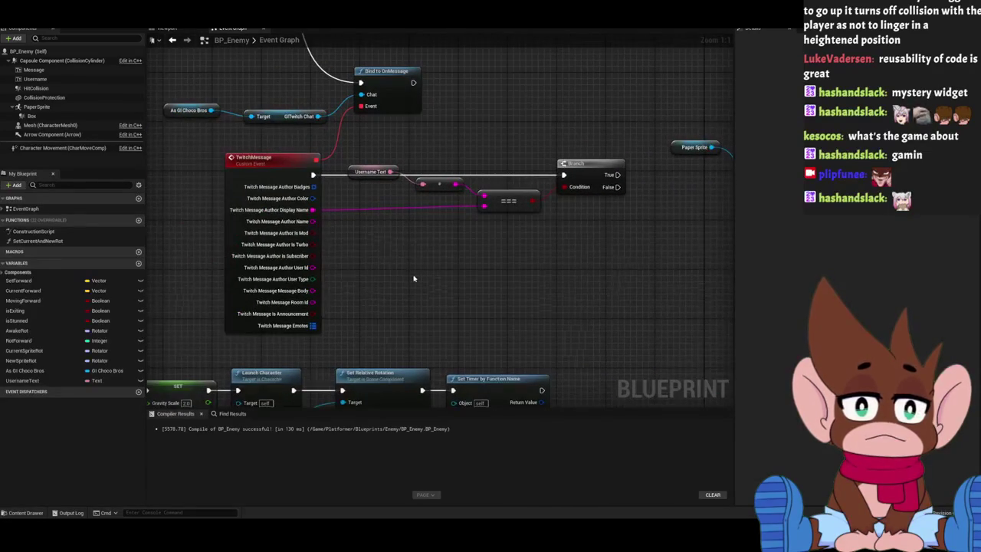
mouse_move(34, 70)
mouse_down()
mouse_move(647, 174)
mouse_move(464, 302)
mouse_move(389, 289)
mouse_move(473, 289)
mouse_up()
Add a Set Text node for Message and run it from the Branch's True output.
text(set text)
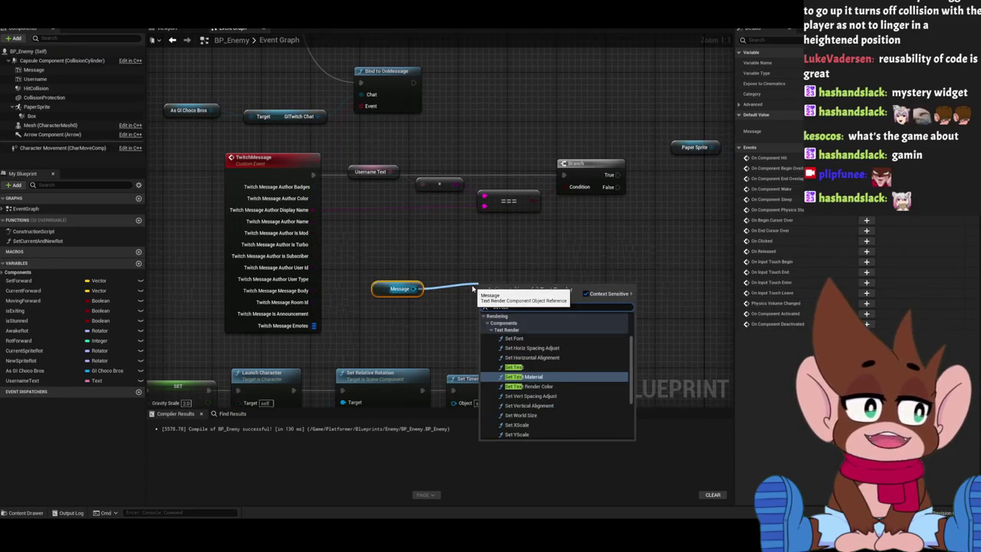
key(Up)
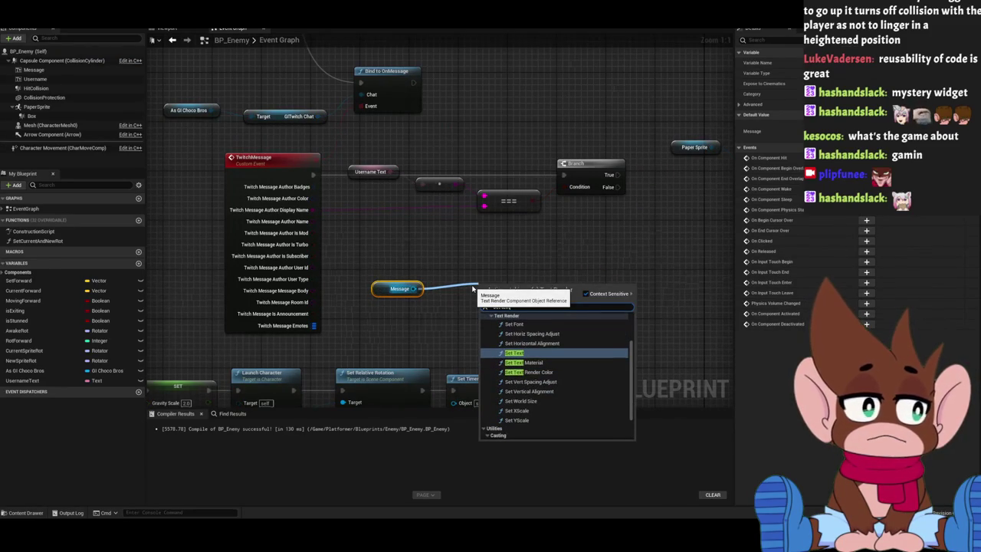
key(Return)
drag(549, 248, 350, 268)
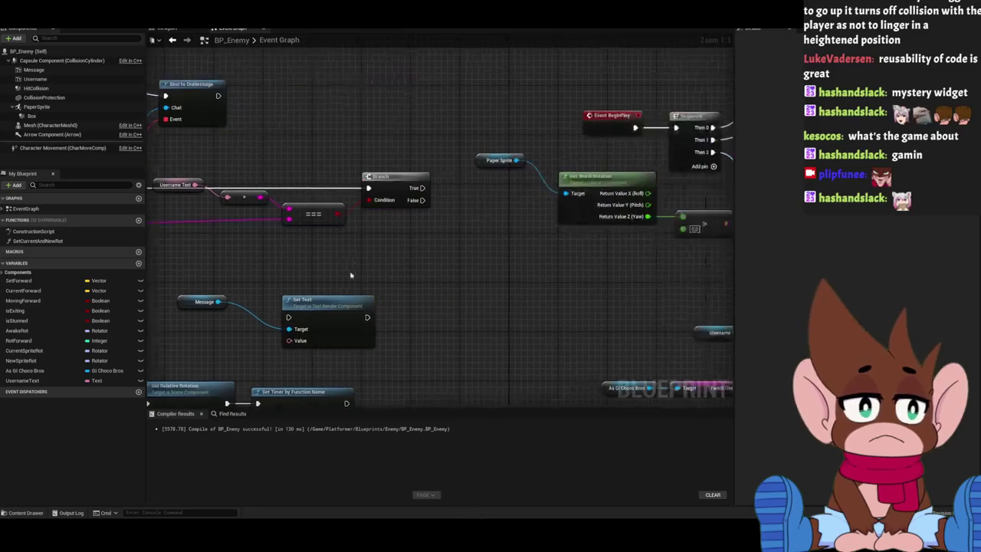
drag(350, 304, 504, 220)
drag(420, 188, 461, 243)
mouse_move(283, 275)
mouse_down()
mouse_move(502, 237)
mouse_move(490, 211)
mouse_up()
Feed Message Body through To Text (String) into Set Text's Value and compile BP_Enemy.
drag(432, 239, 385, 194)
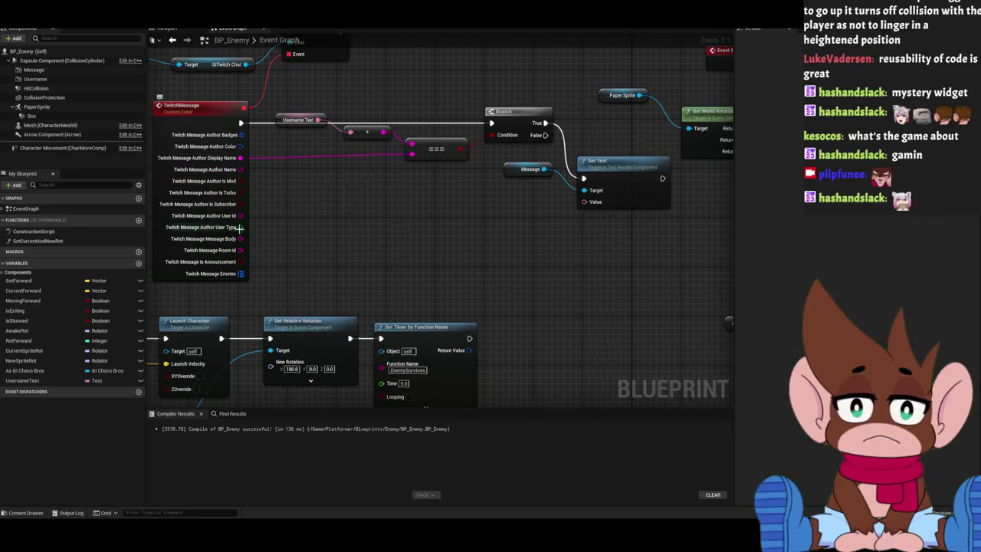
mouse_move(239, 192)
mouse_down()
mouse_move(254, 199)
mouse_move(258, 219)
mouse_up()
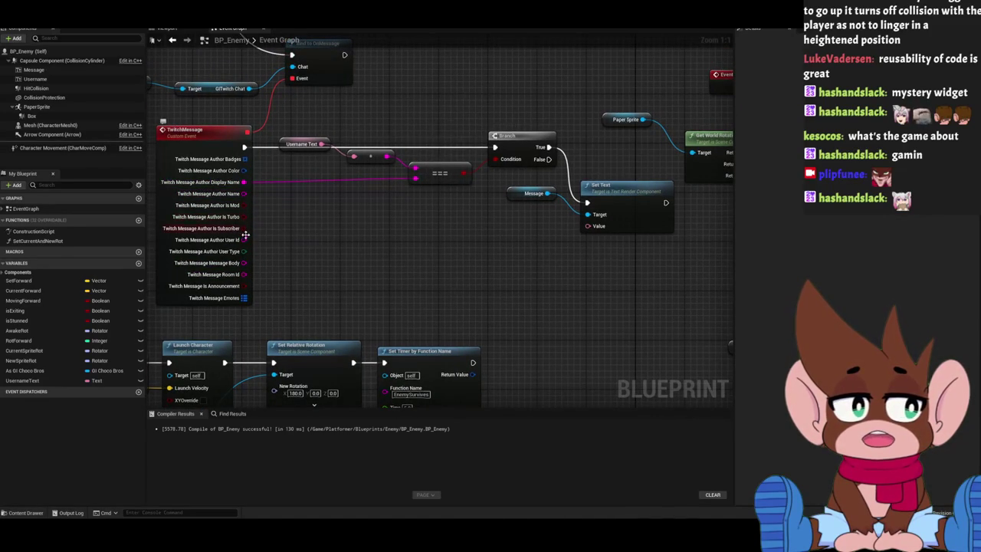
mouse_move(242, 263)
mouse_down()
mouse_move(608, 226)
mouse_move(427, 192)
mouse_move(242, 263)
mouse_up()
mouse_move(420, 153)
mouse_down()
mouse_move(428, 230)
mouse_move(454, 255)
mouse_up()
click(428, 199)
drag(427, 198, 374, 223)
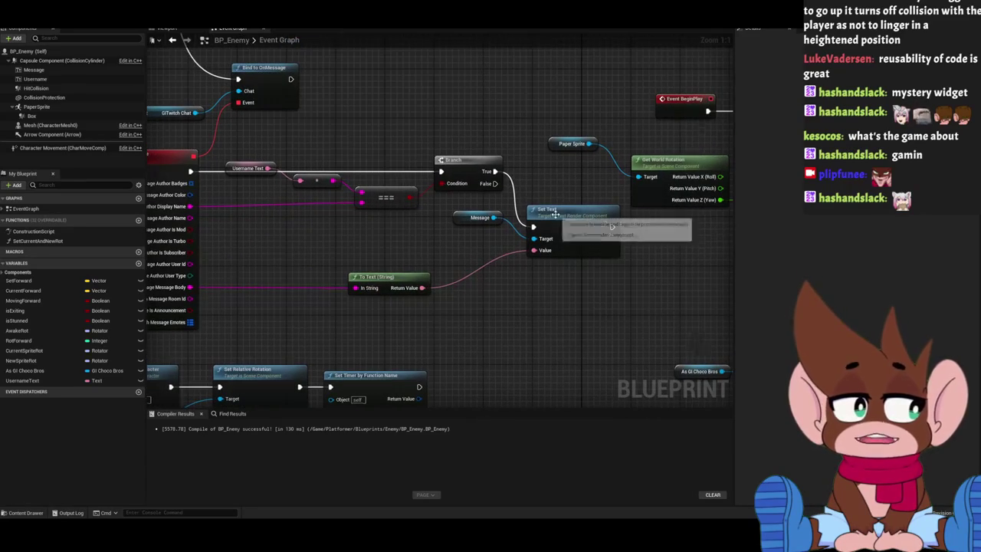
drag(567, 215, 567, 191)
click(329, 89)
key(F7)
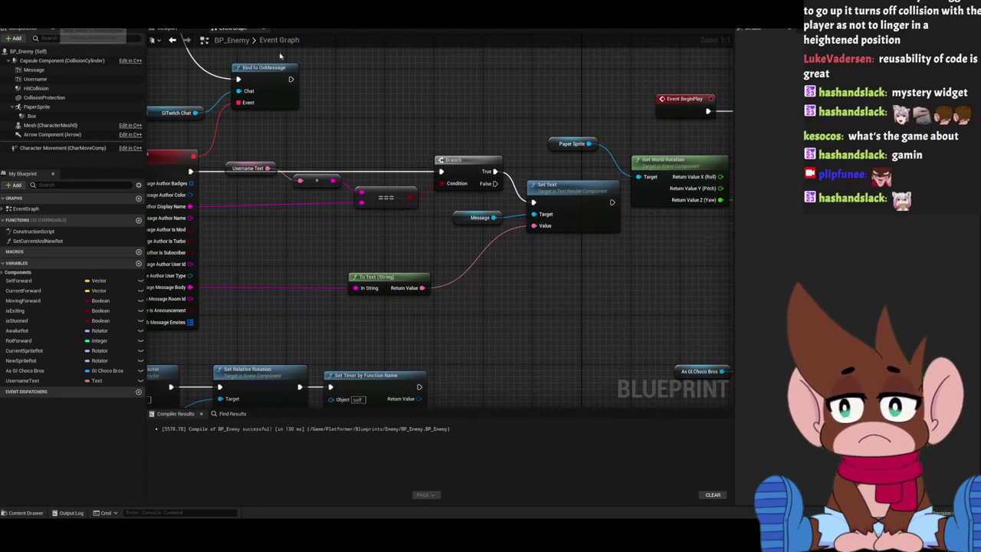
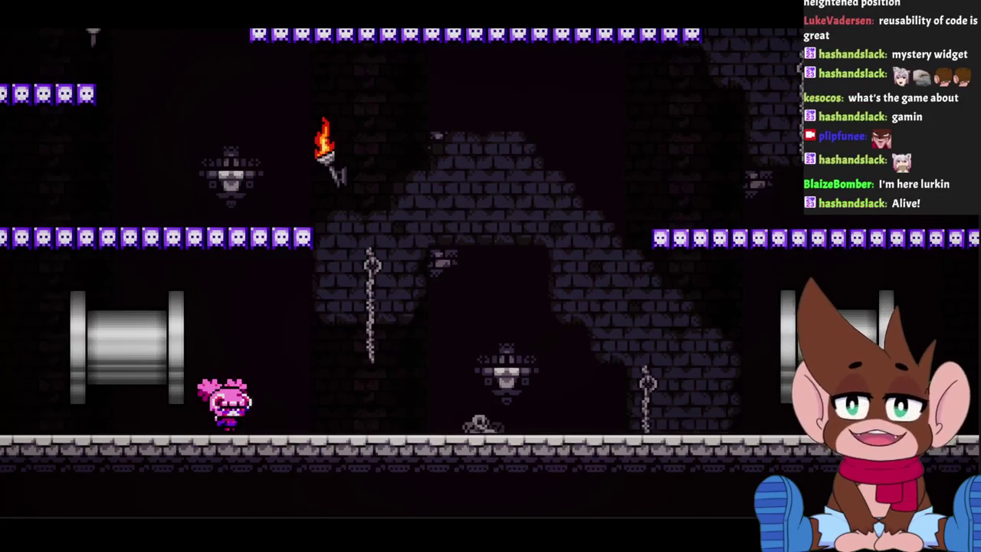
Run and jump the character back and forth around the castle level toward the skeletons.
key(Right)
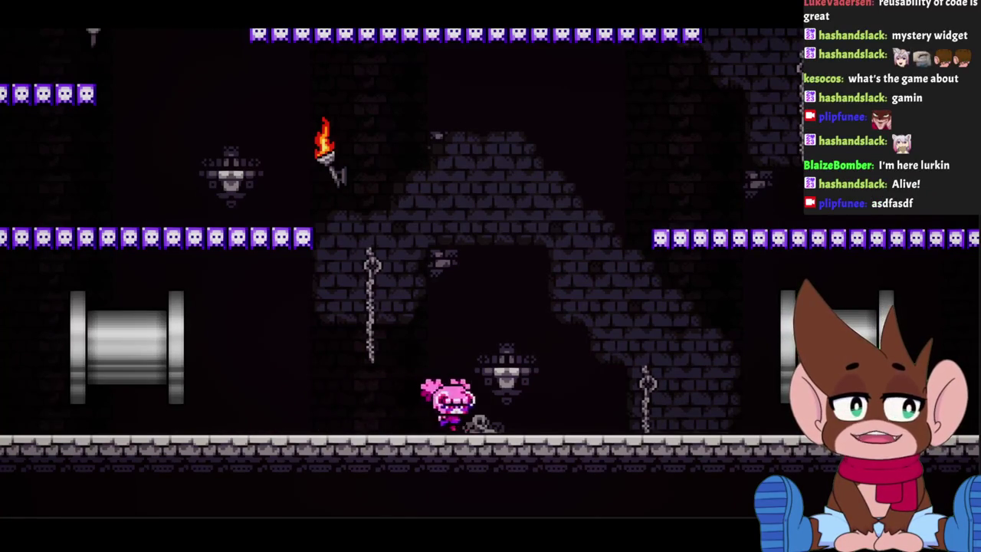
key(space)
key(Right)
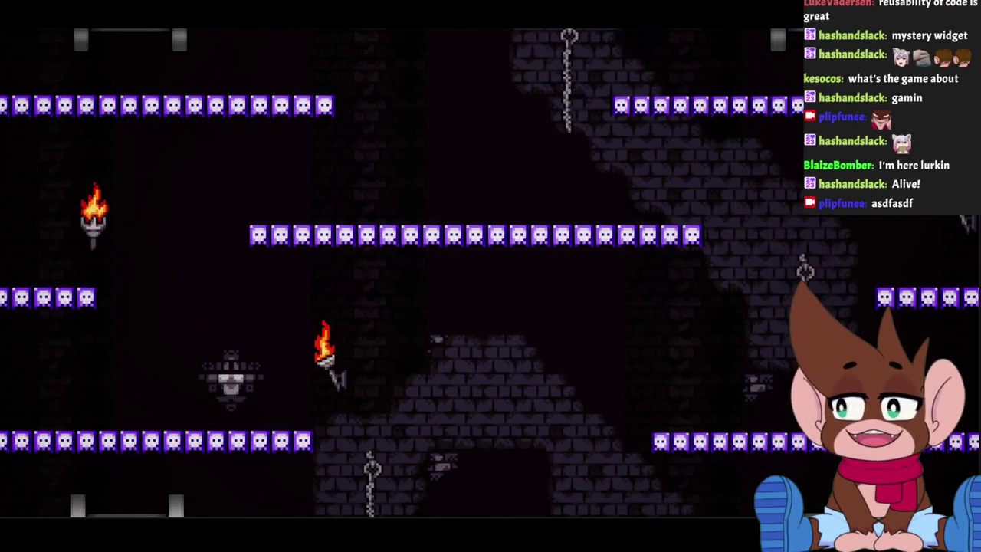
key(Right)
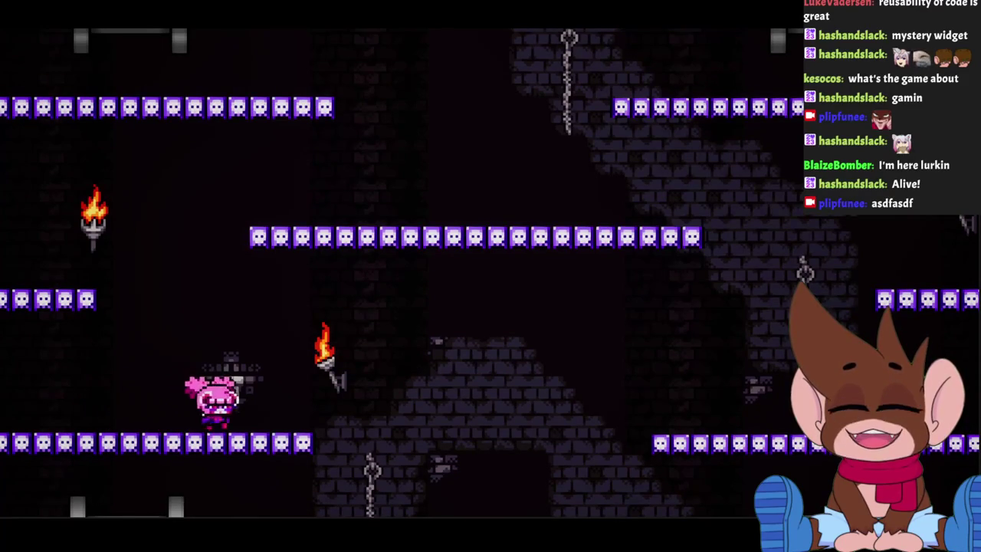
key(space)
key(Left)
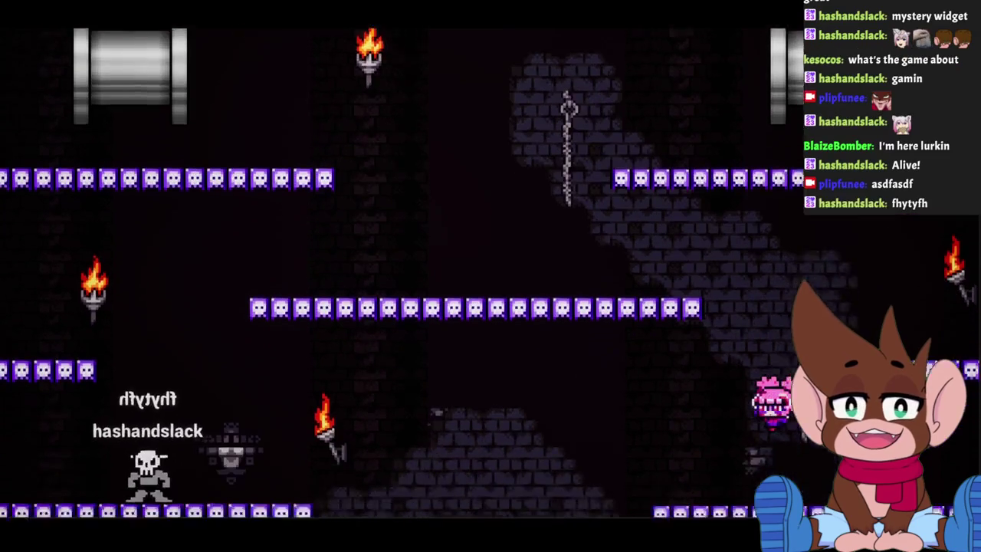
key(Left)
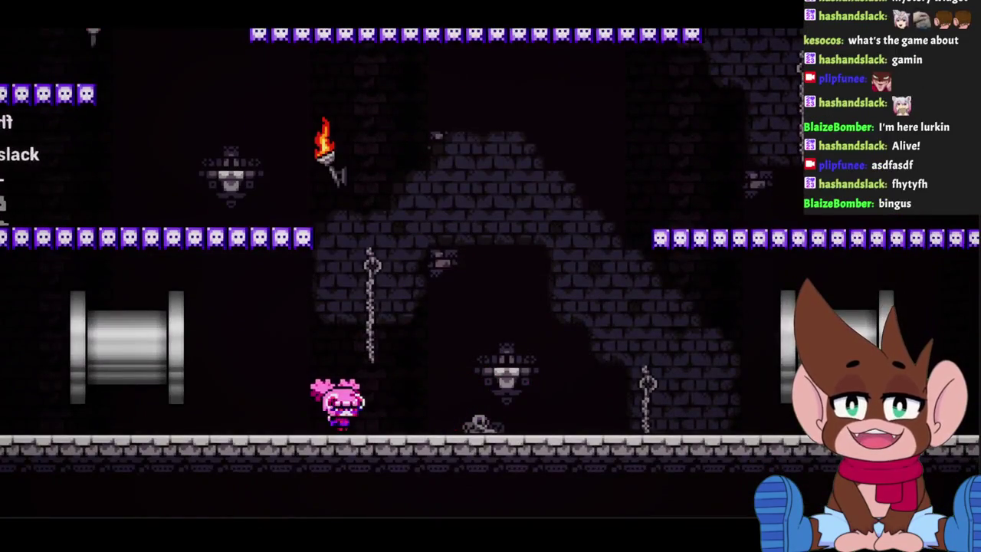
key(Right)
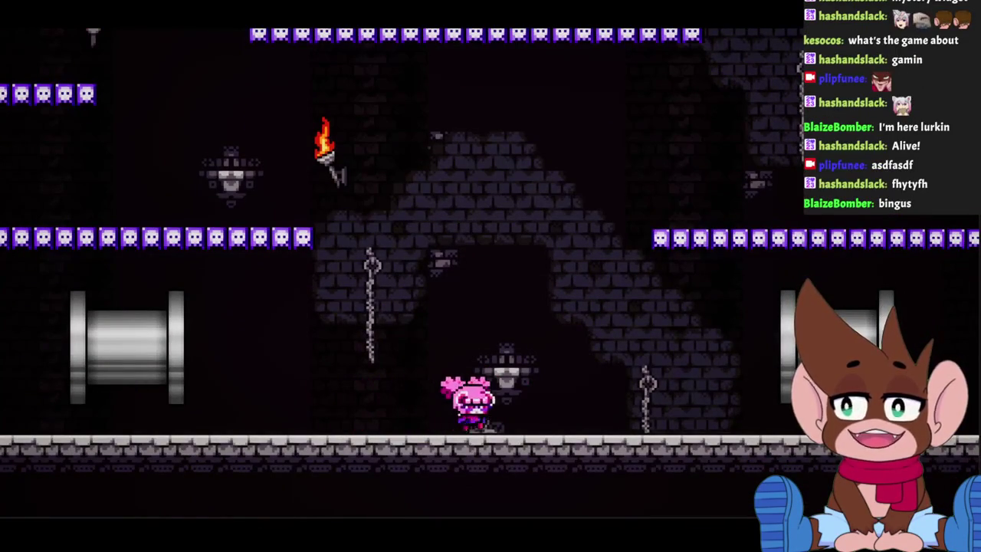
key(Left)
key(Right)
key(Left)
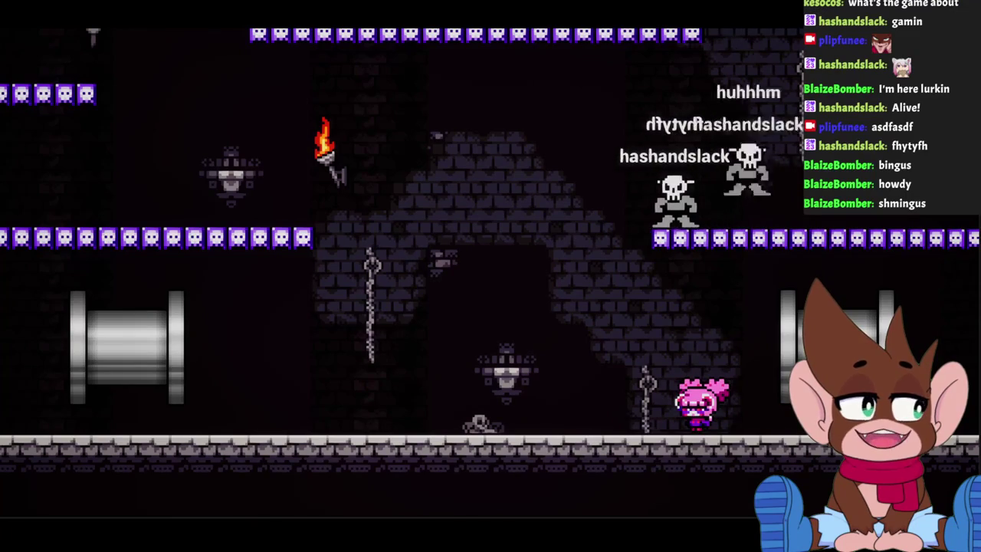
key(Right)
key(Left)
key(Left)
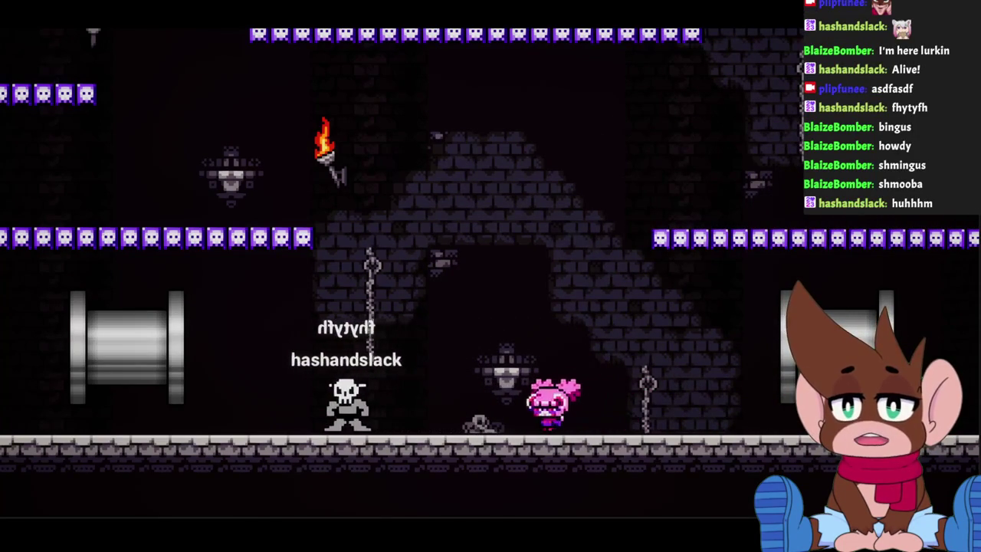
key(Left)
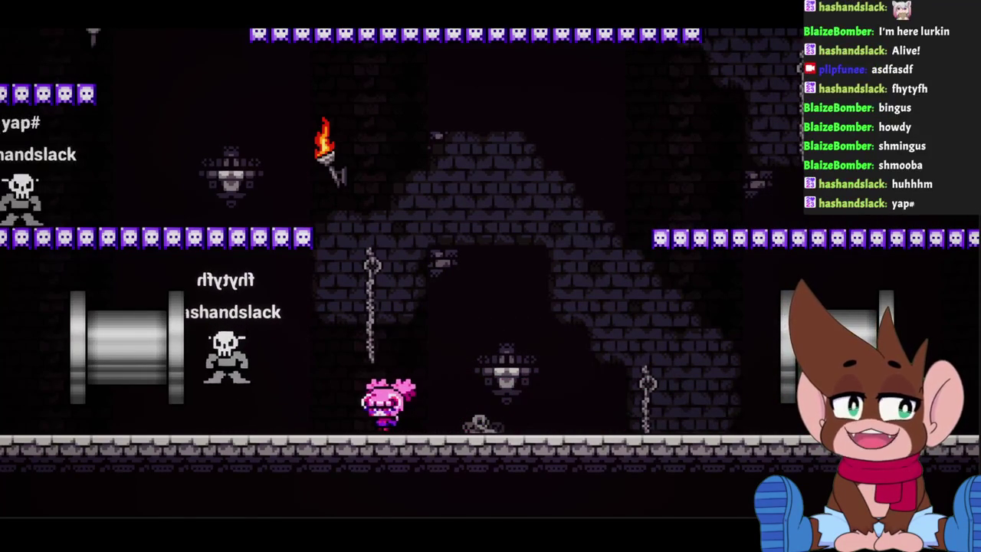
key(Left)
key(Left)
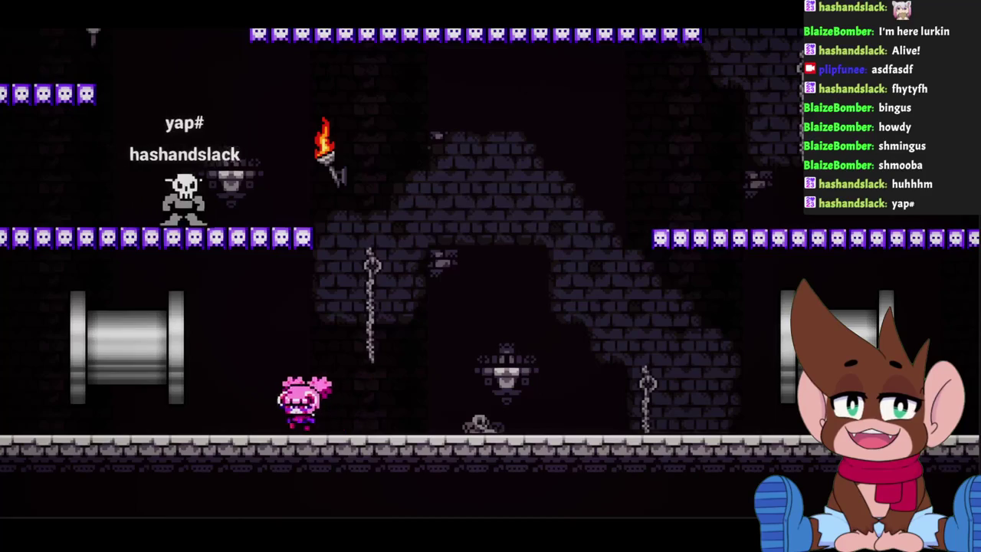
key(Right)
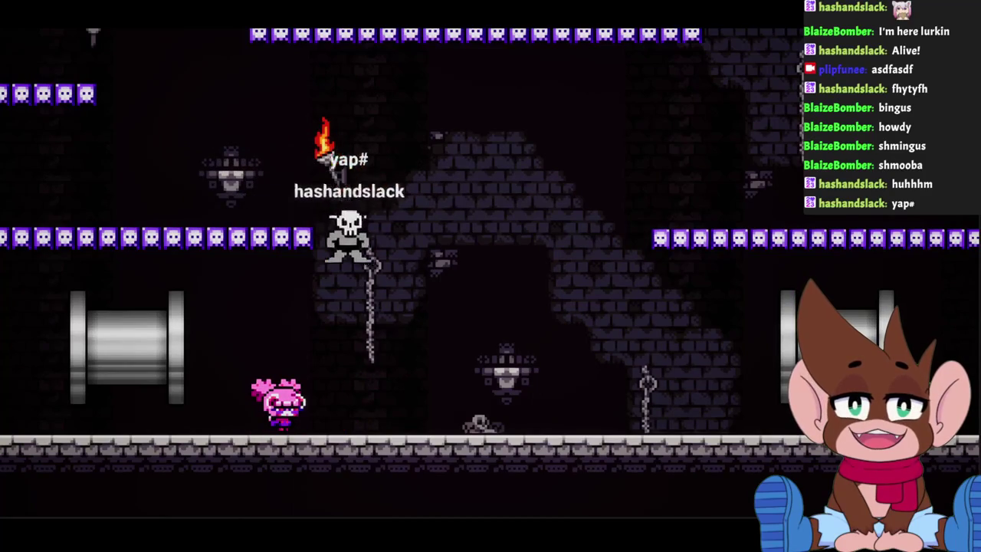
key(Right)
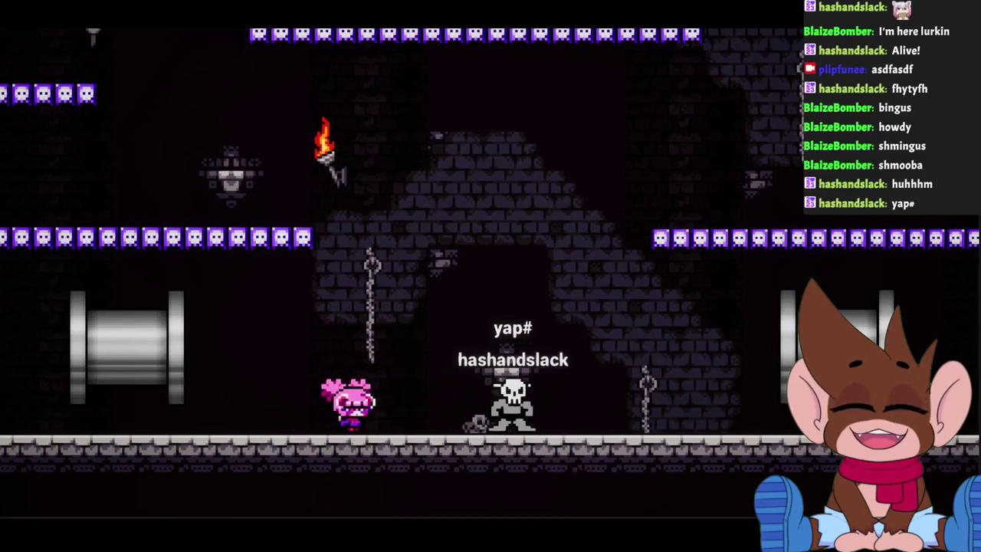
key(Right)
key(Left)
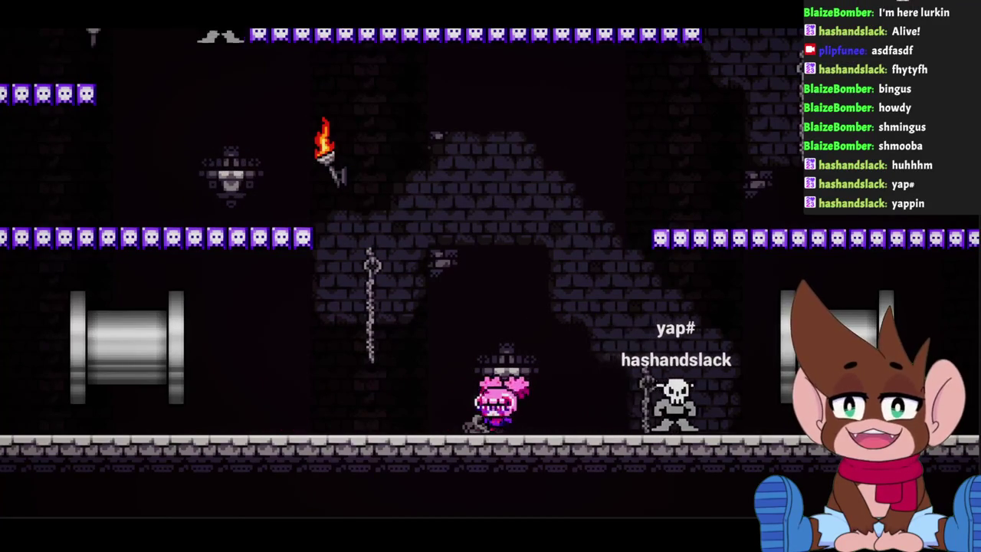
key(Right)
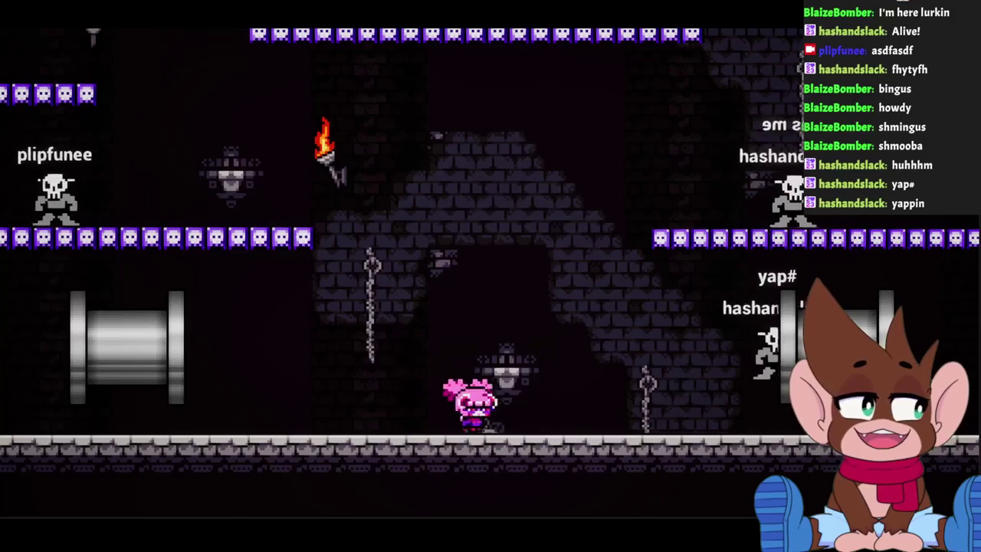
key(Left)
key(Left)
key(Left)
key(Right)
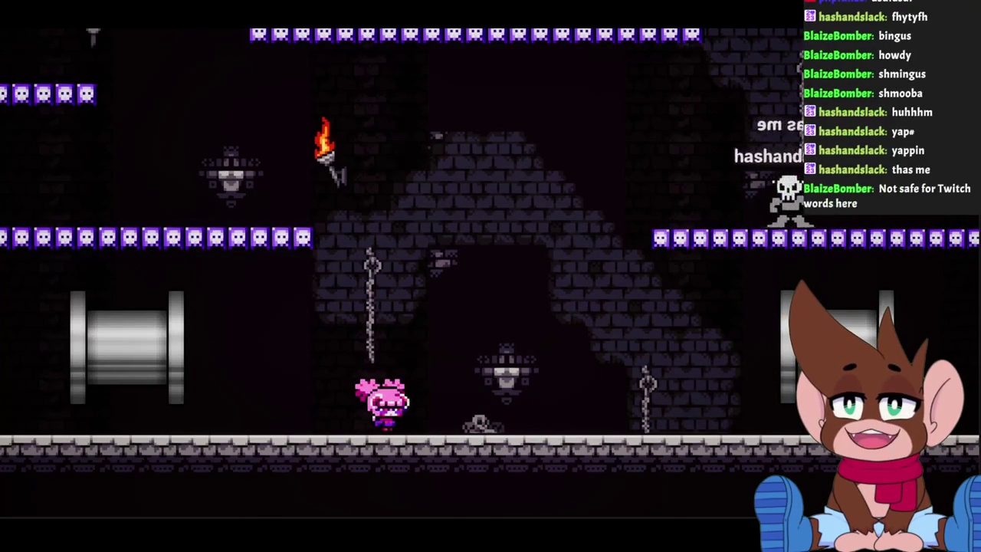
key(Left)
key(Left)
key(Right)
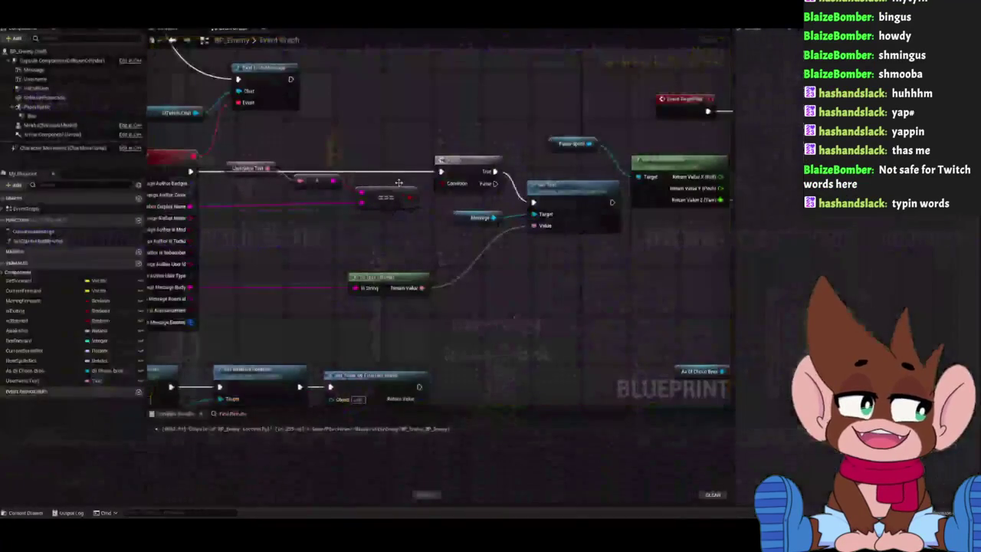
Duplicate the Set World Rotation node in BP_Enemy and chain the copy after the original.
drag(464, 340, 483, 290)
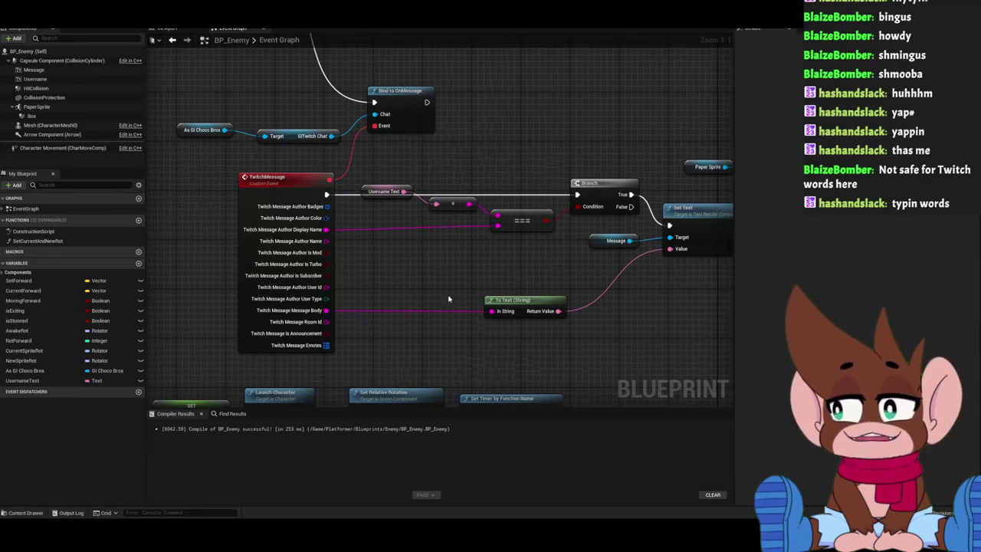
scroll(459, 267, down, 1)
scroll(458, 289, down, 2)
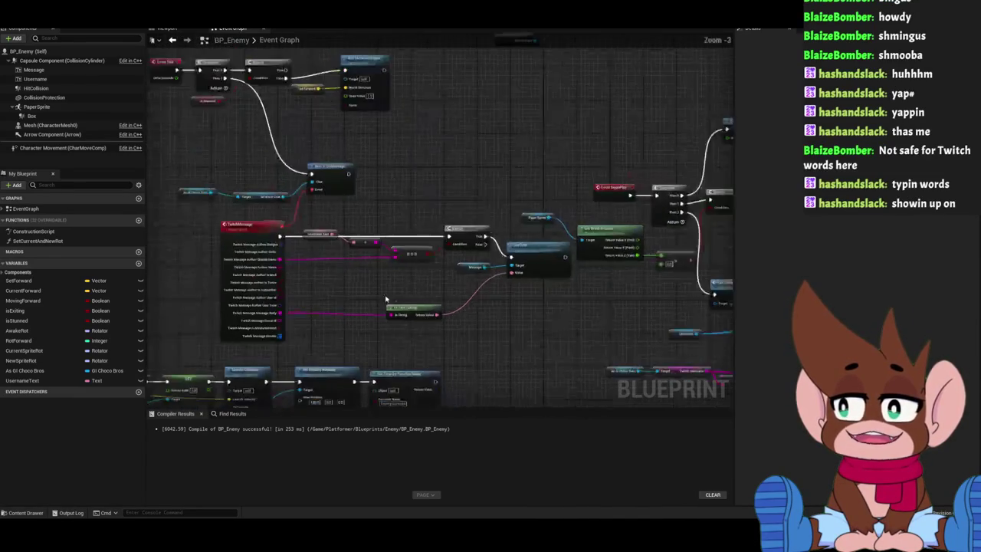
scroll(459, 289, up, 3)
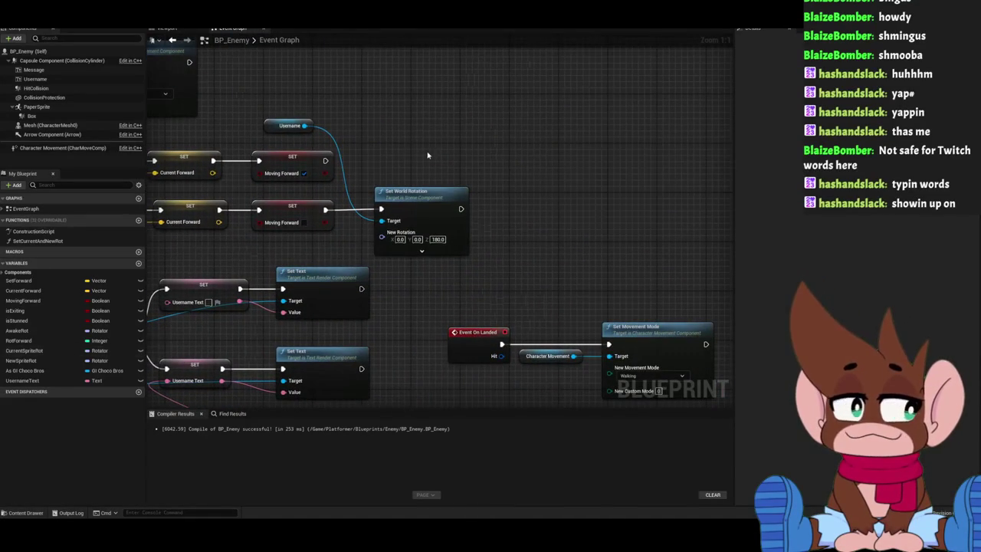
drag(428, 155, 471, 232)
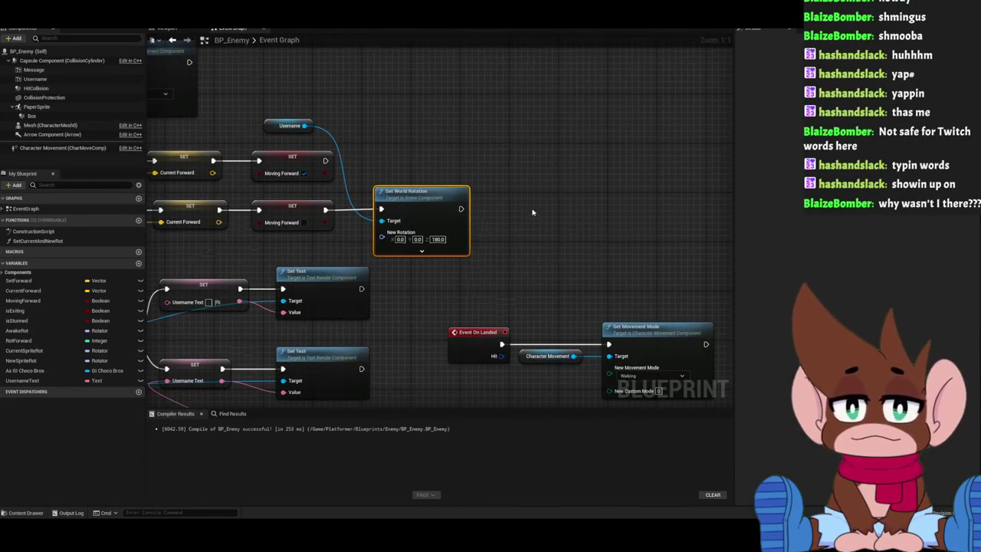
key(ctrl+c)
key(ctrl+v)
drag(547, 220, 535, 197)
drag(461, 208, 524, 212)
drag(493, 158, 471, 179)
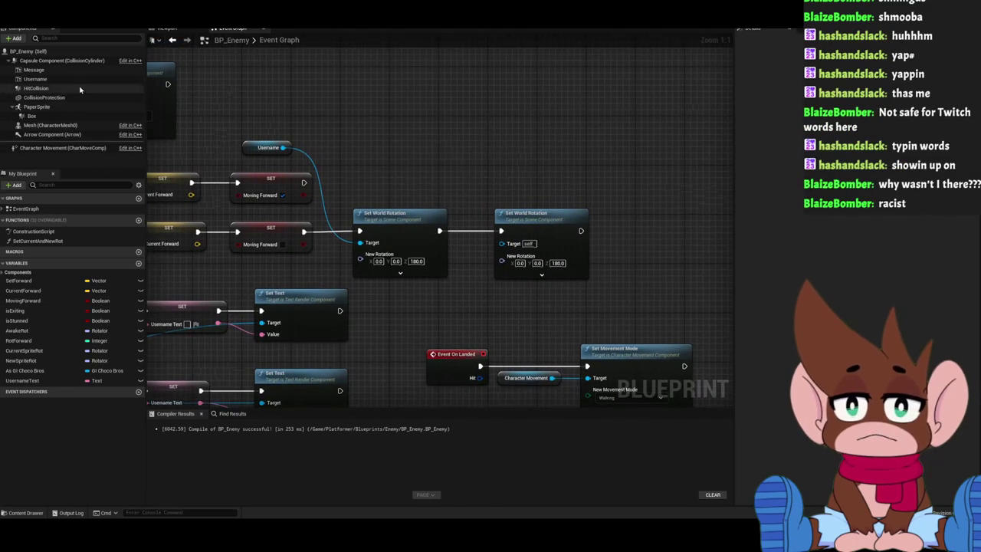
Add a Message component reference and wire it into the second rotation node's Target.
drag(122, 85, 399, 157)
drag(496, 243, 500, 242)
drag(289, 147, 360, 242)
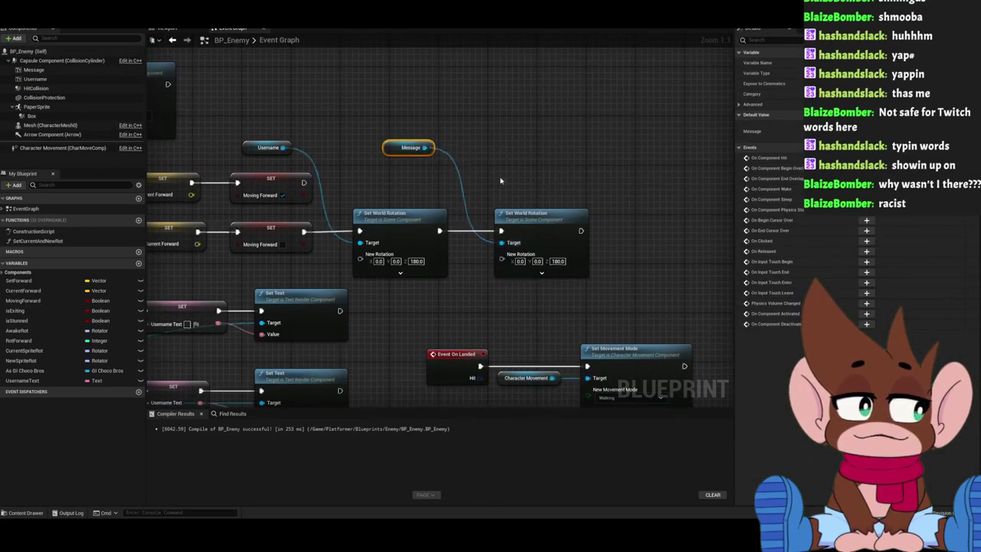
scroll(305, 97, down, 2)
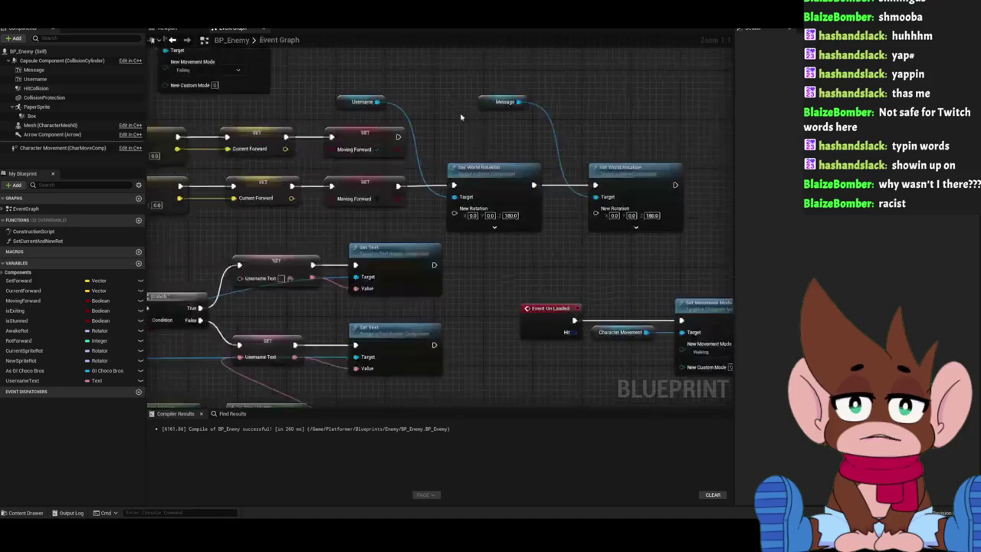
scroll(296, 247, up, 2)
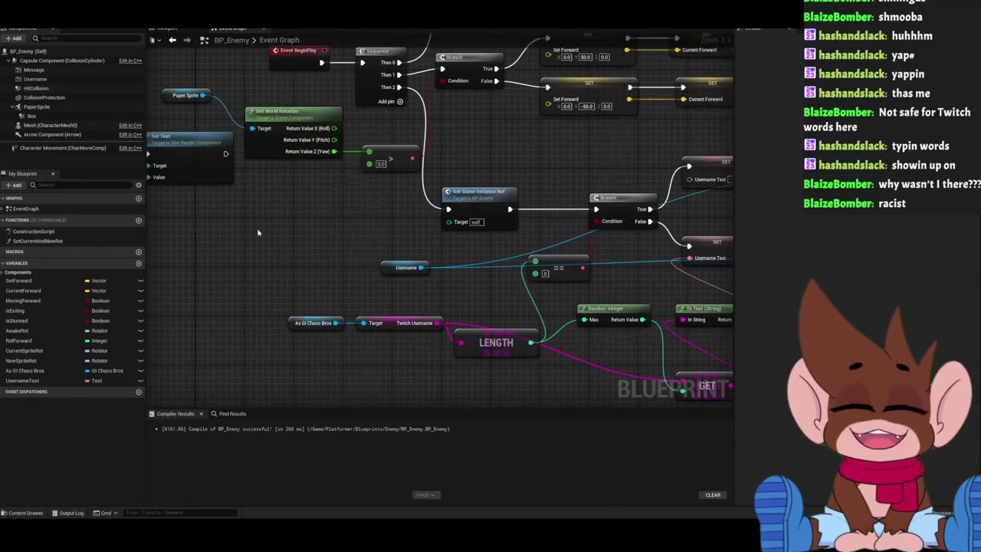
drag(259, 232, 250, 254)
scroll(279, 251, up, 1)
scroll(391, 234, down, 3)
drag(392, 234, 330, 215)
scroll(330, 215, up, 3)
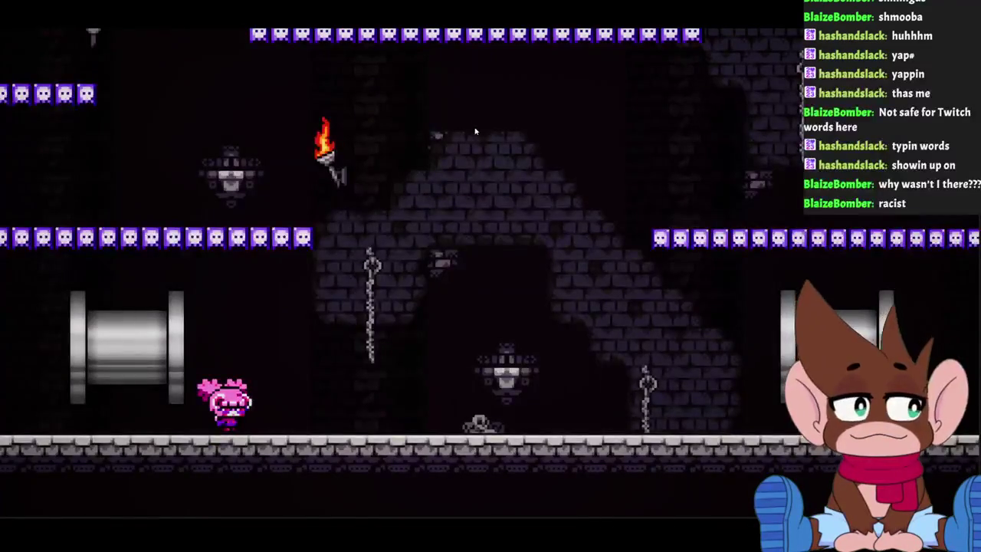
Drop the pink character to the room below, then climb into the pipes room and onto the chain.
key(Right)
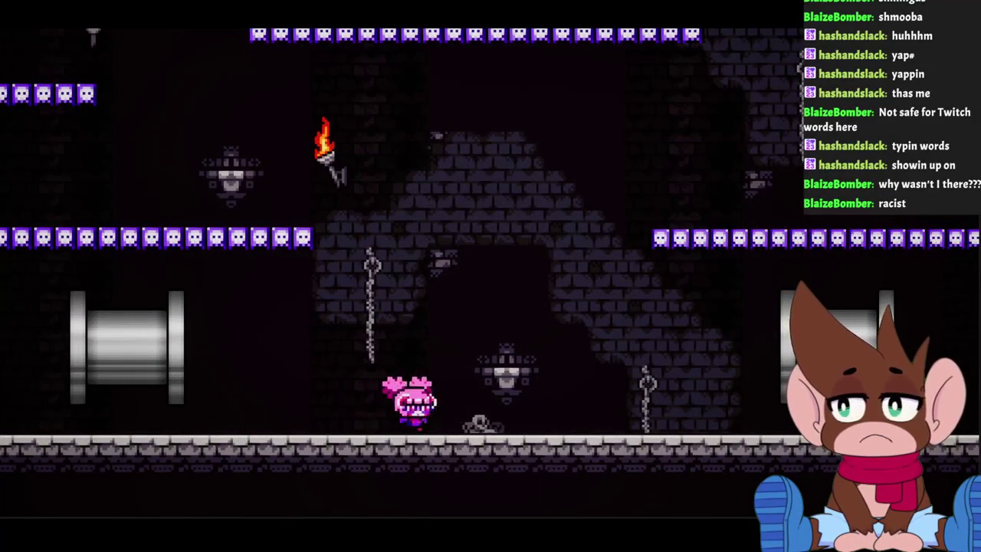
key(space)
key(Left)
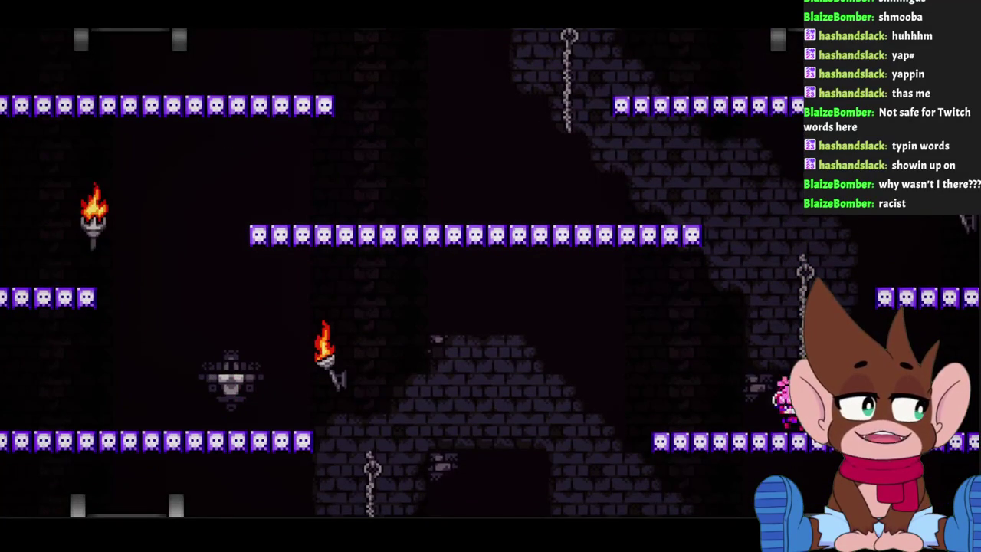
key(space)
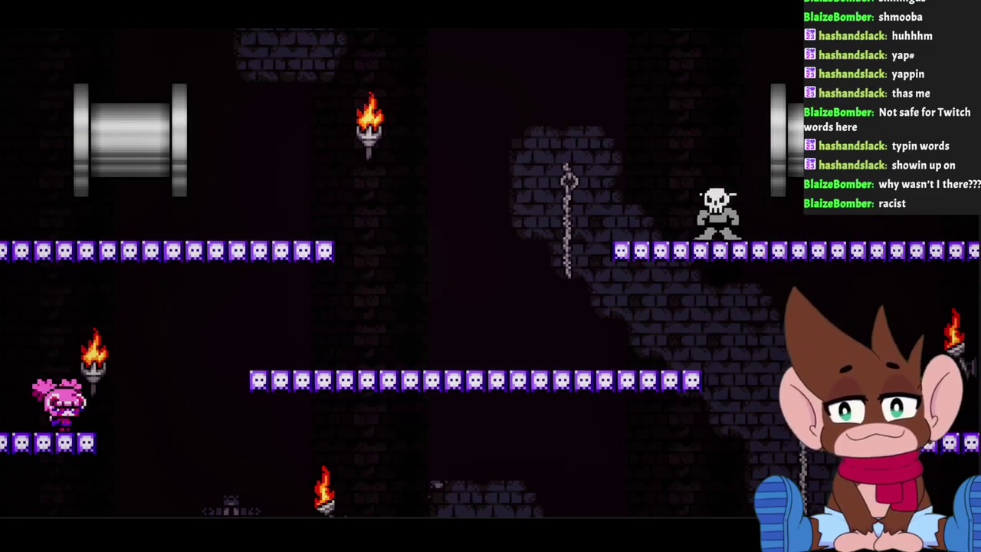
key(Right)
key(Right)
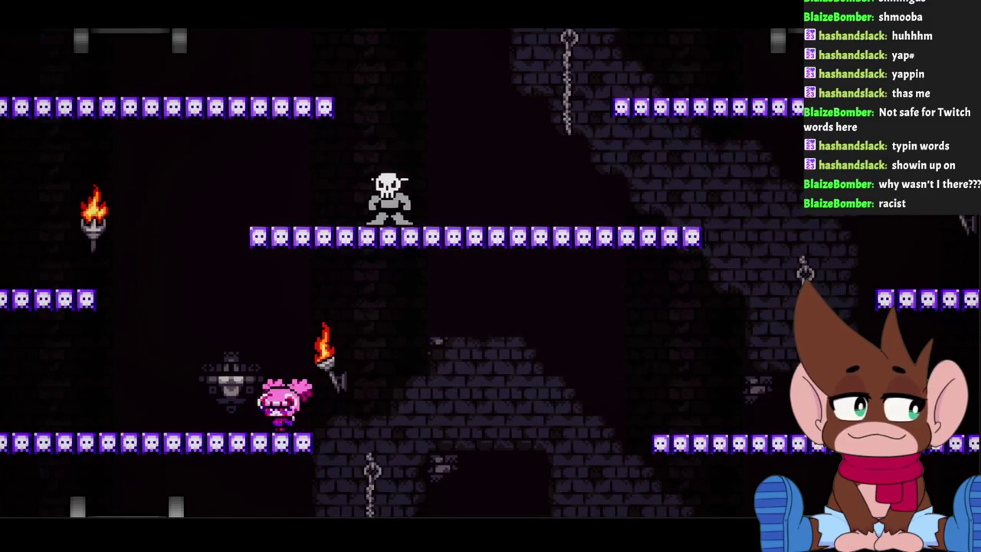
key(Left)
key(Right)
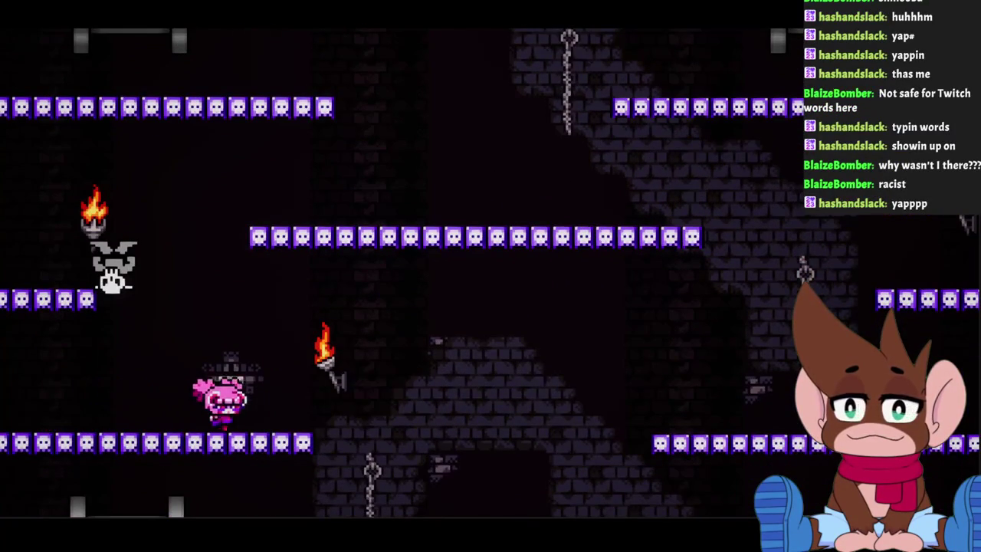
key(Up)
key(Left)
key(Left)
key(Right)
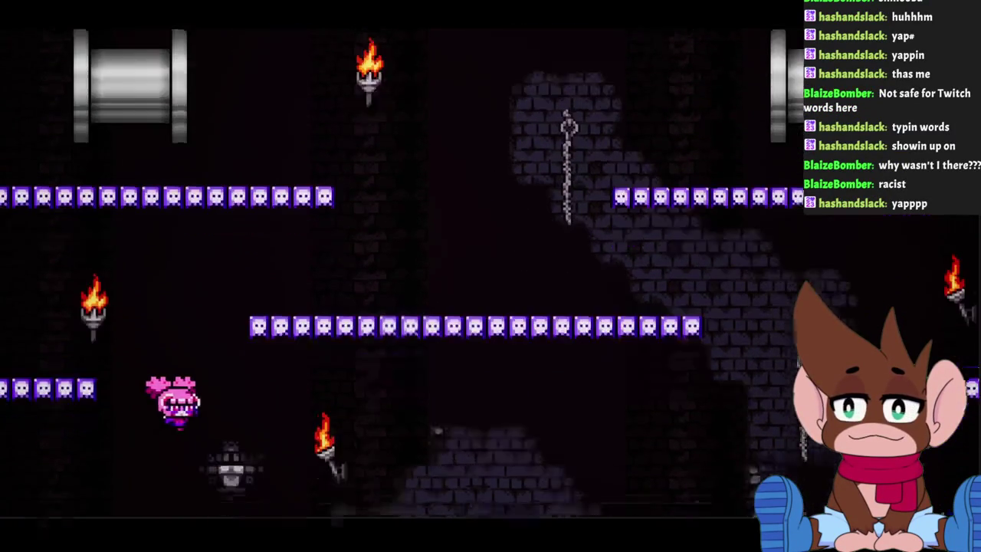
key(Left)
key(Left)
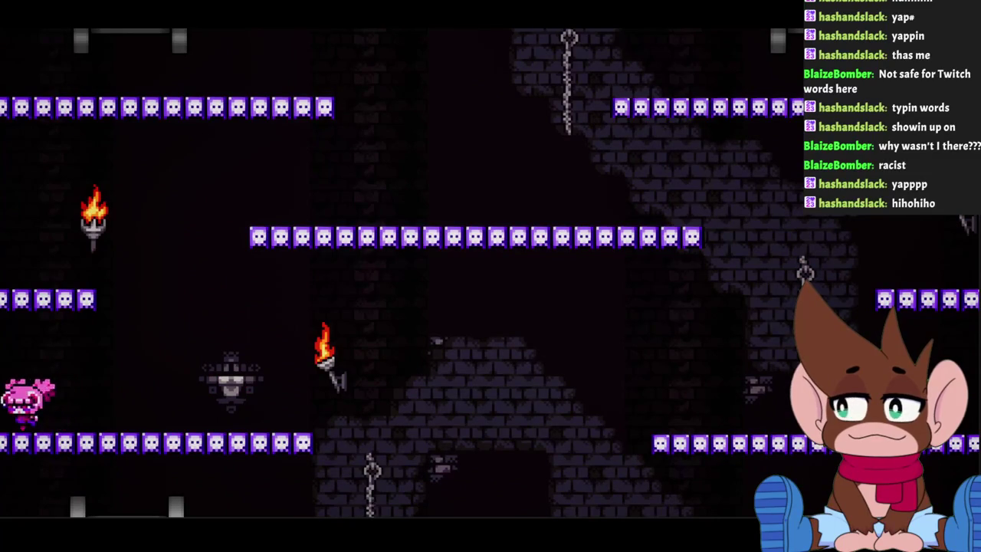
key(Up)
key(Right)
key(Left)
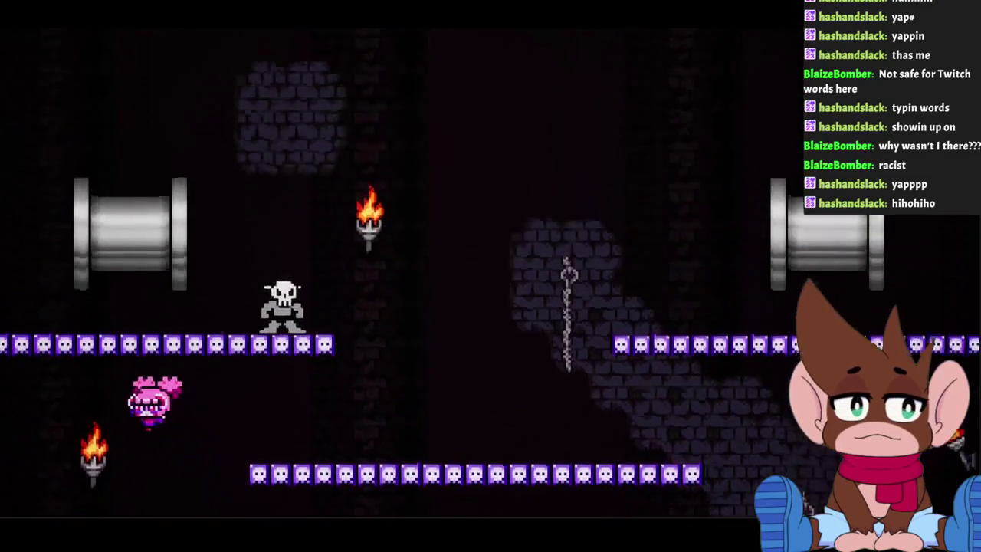
key(Left)
key(Left)
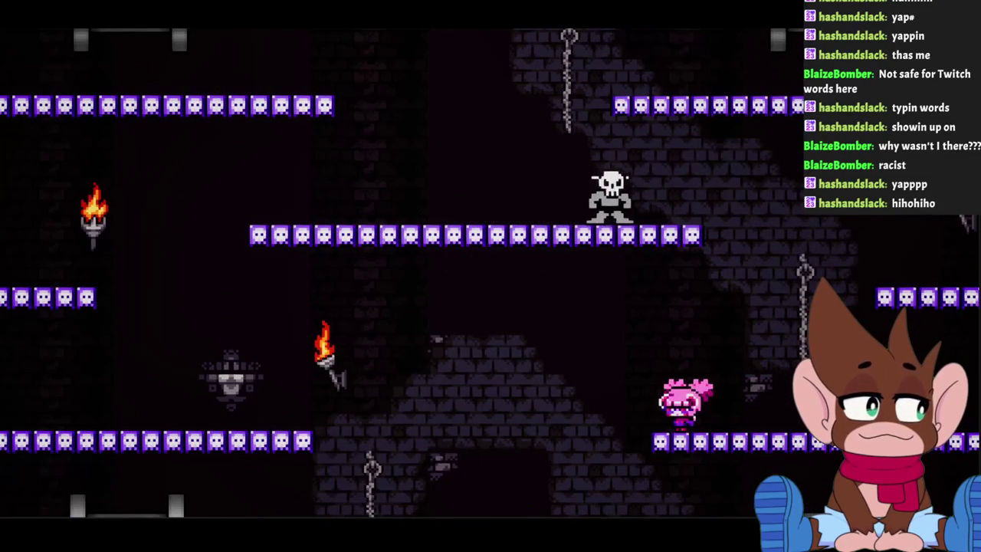
key(Up)
key(Right)
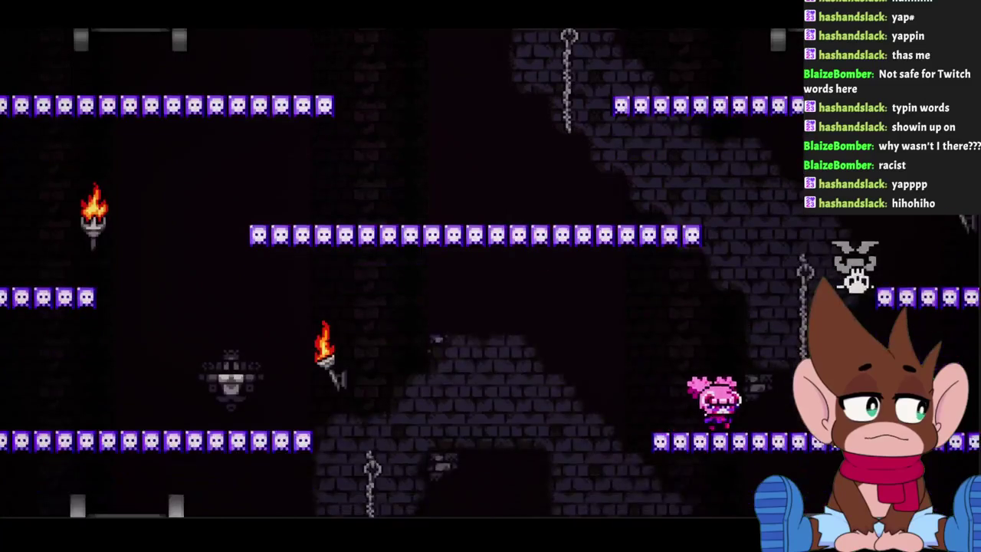
key(Up)
key(Left)
key(Right)
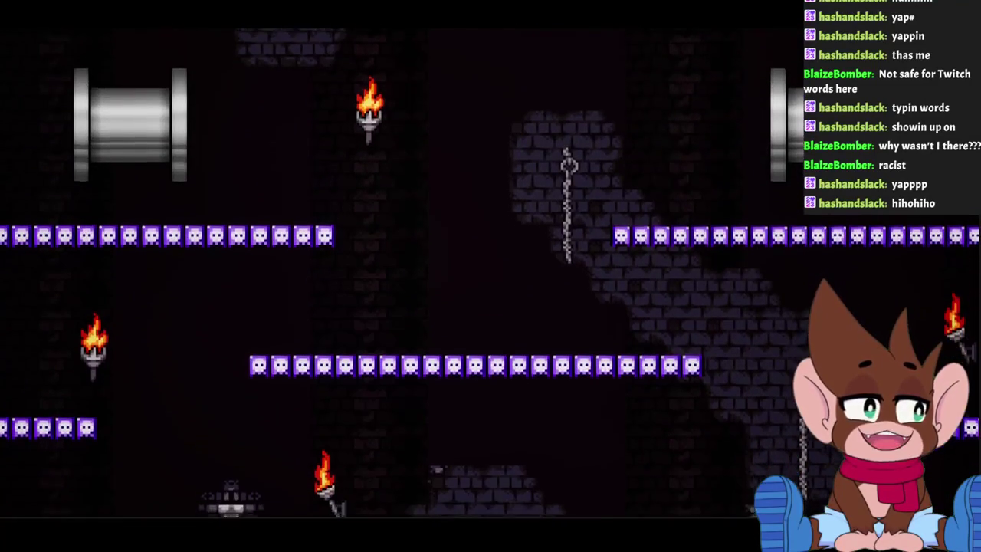
key(Left)
key(Up)
key(Right)
key(Up)
key(Right)
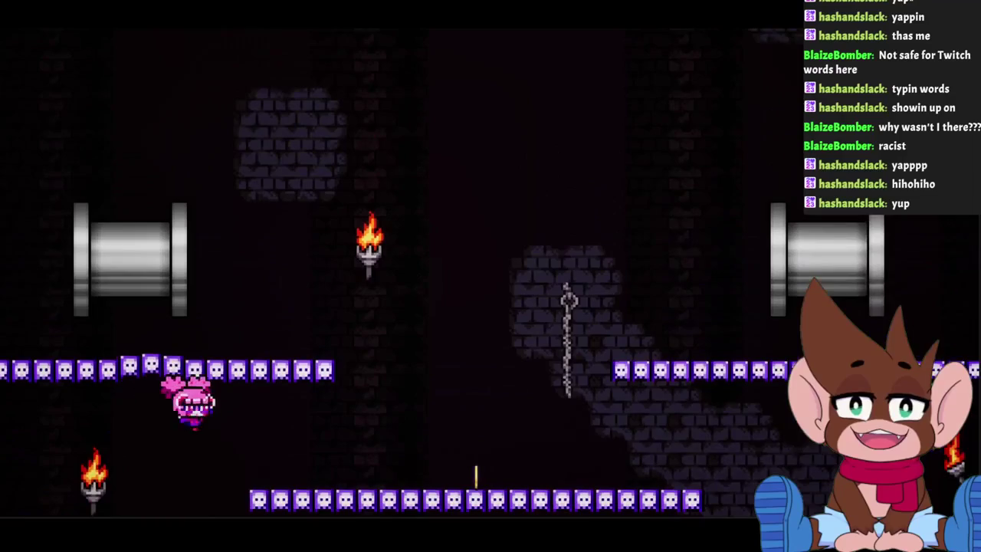
key(Right)
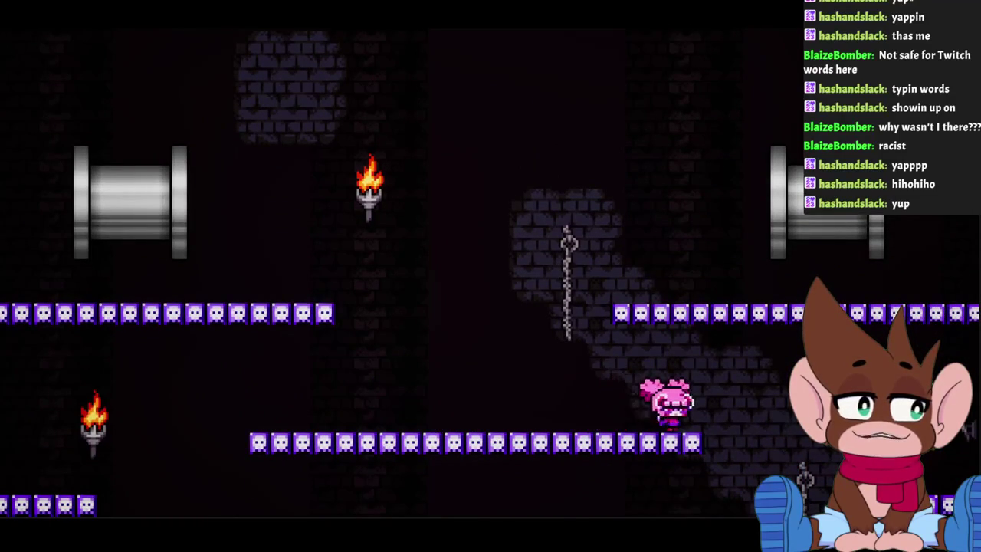
key(Left)
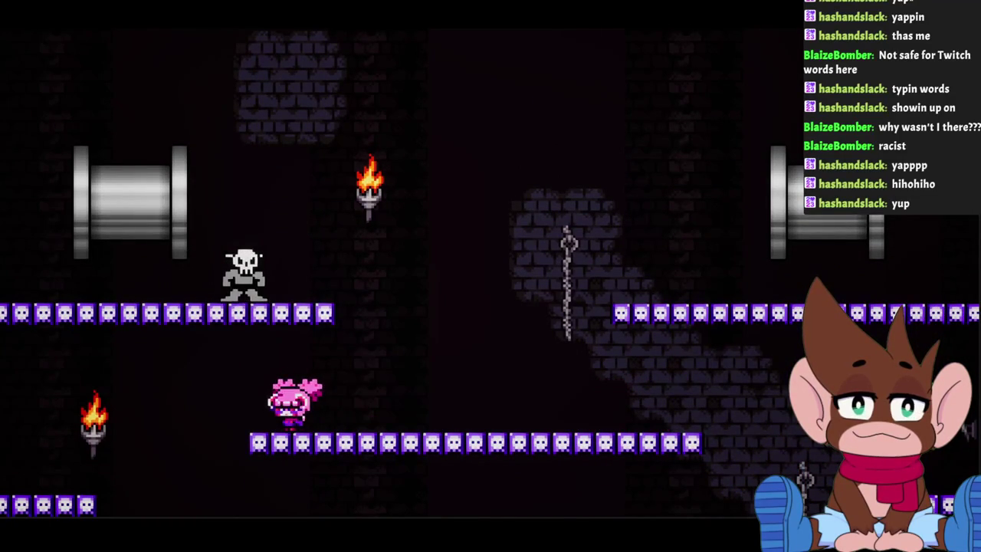
key(Right)
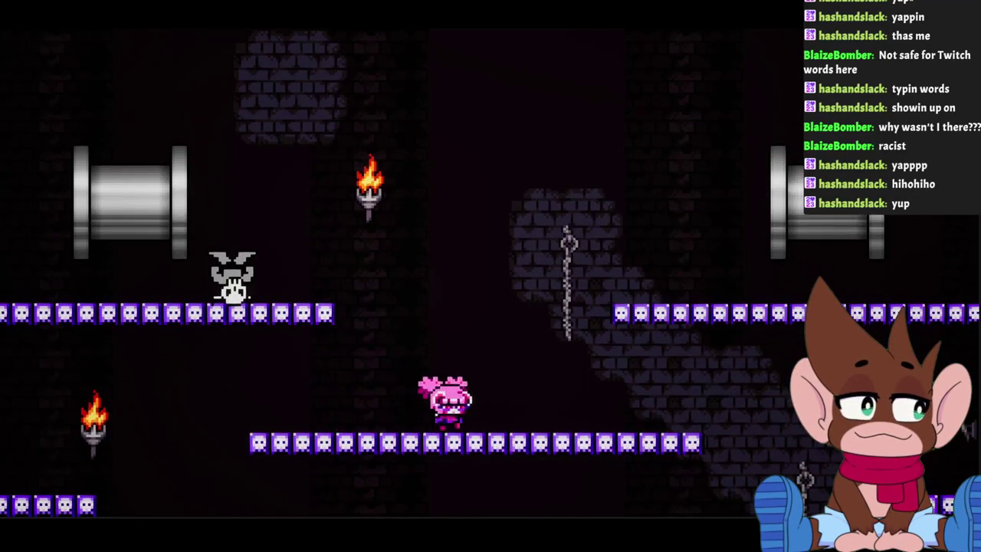
key(Up)
key(Right)
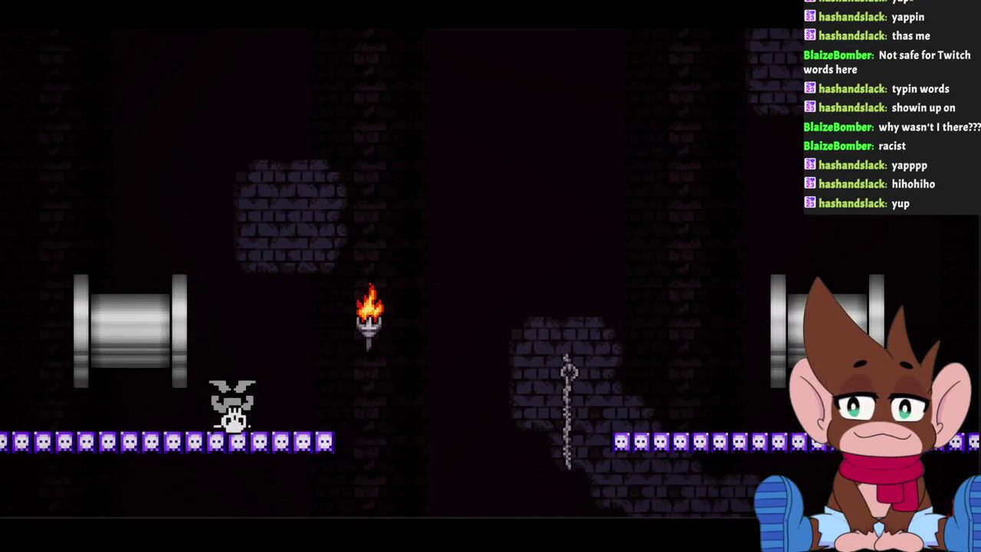
Walk back and forth along the lower platform and collect the coin.
key(Right)
key(Right)
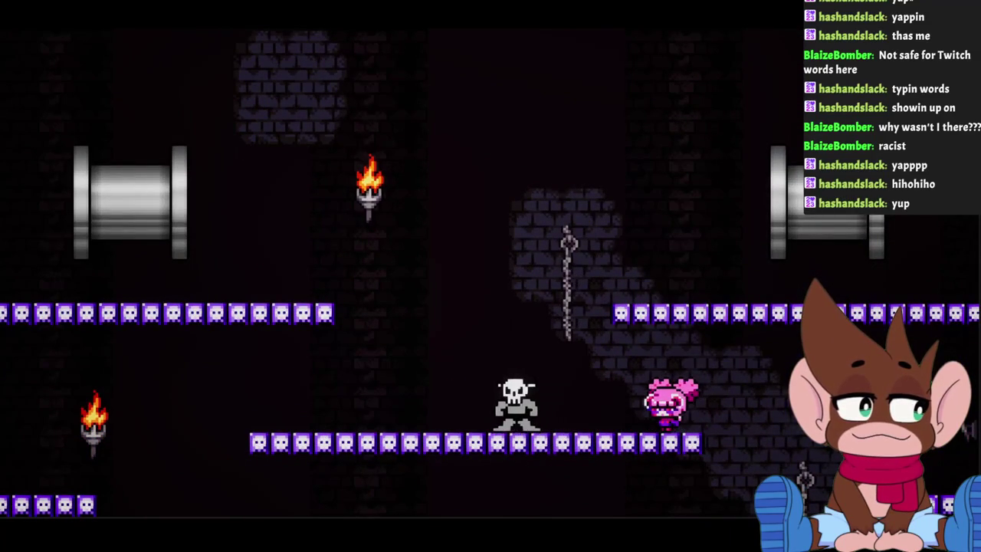
key(Left)
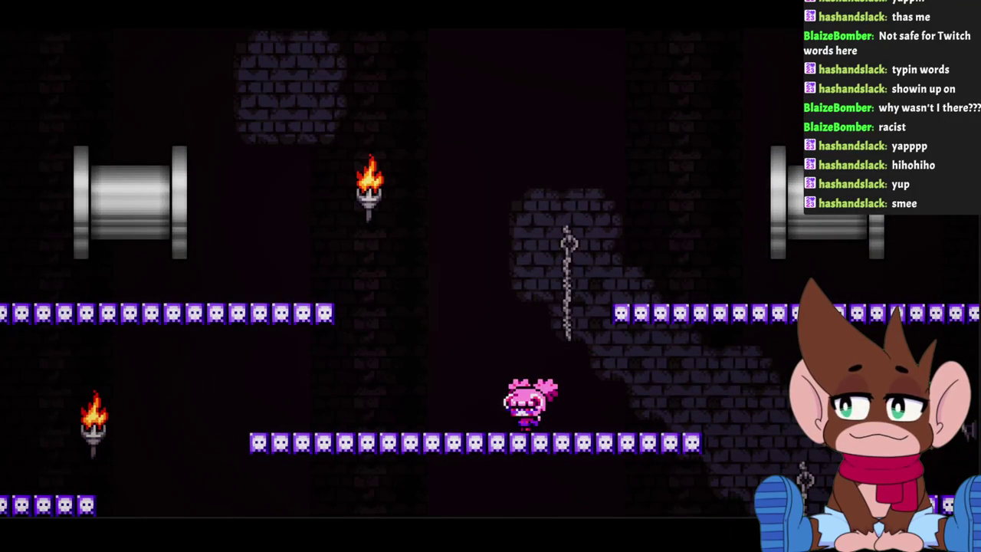
key(Left)
key(Right)
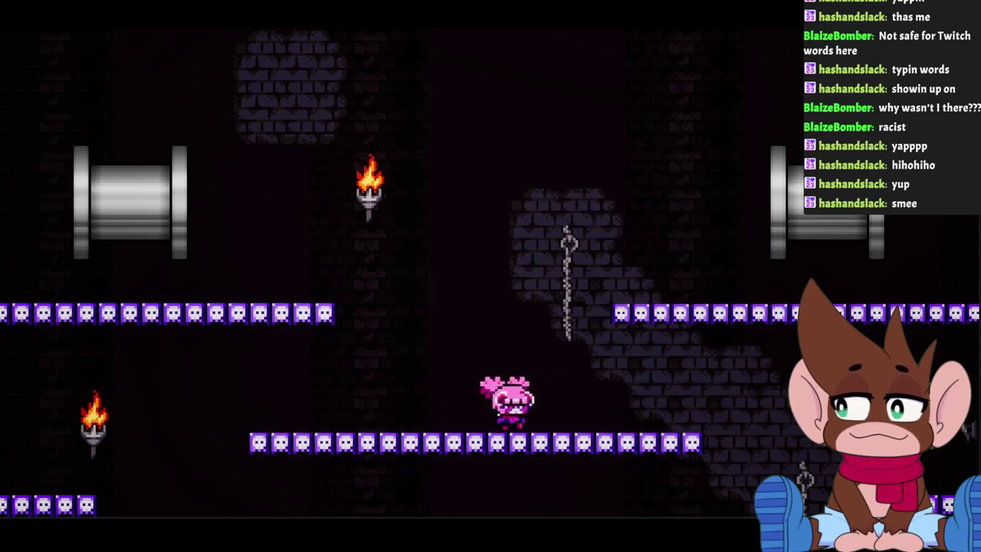
key(Left)
key(Right)
key(Left)
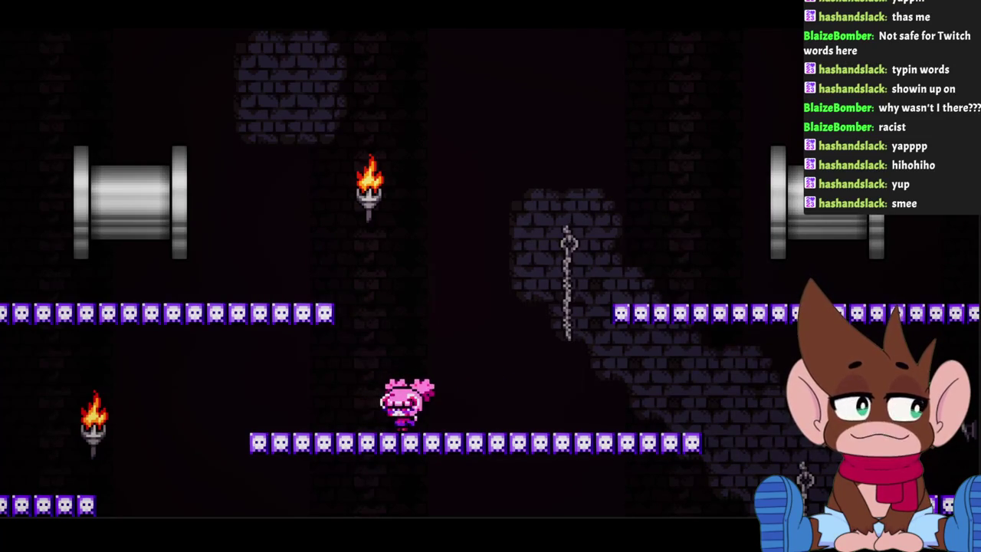
key(Left)
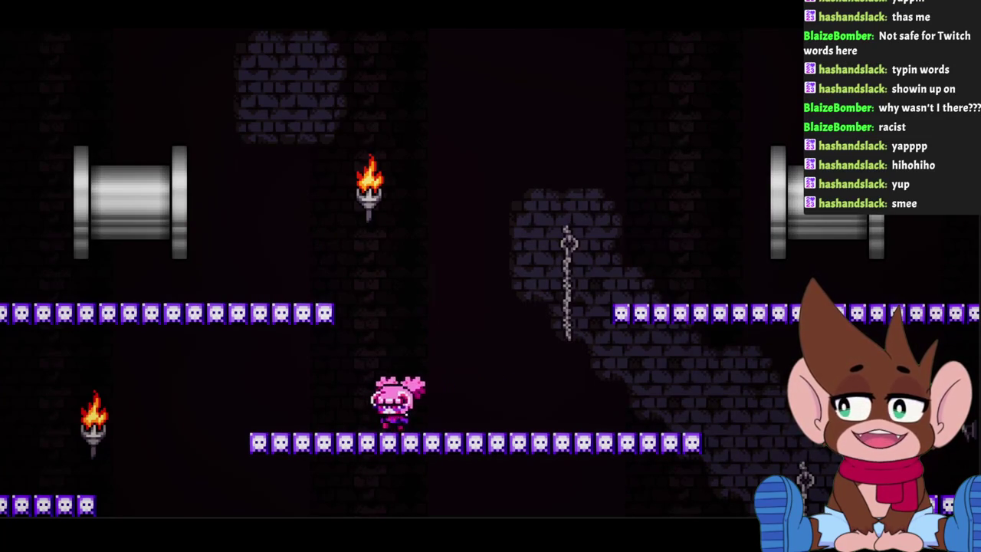
key(Left)
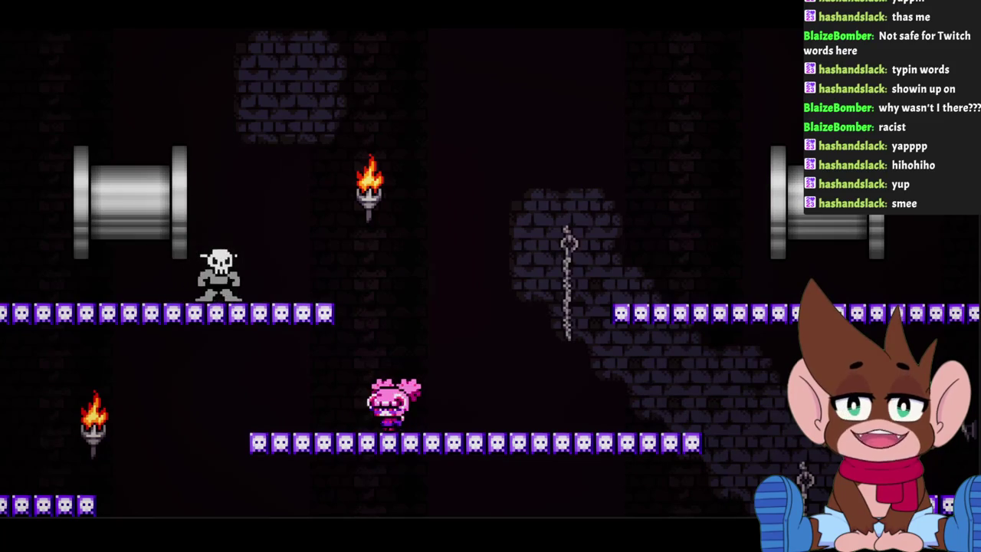
key(space)
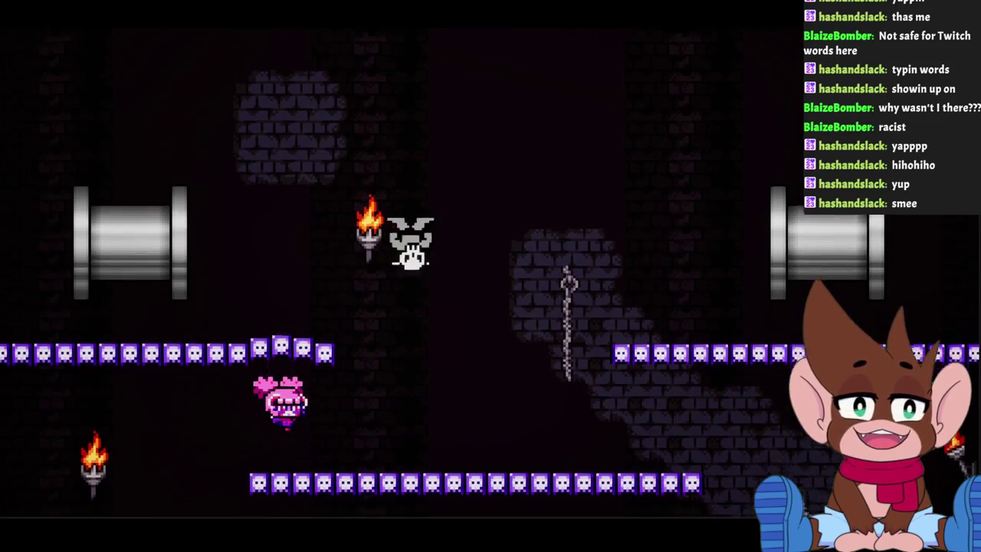
key(Right)
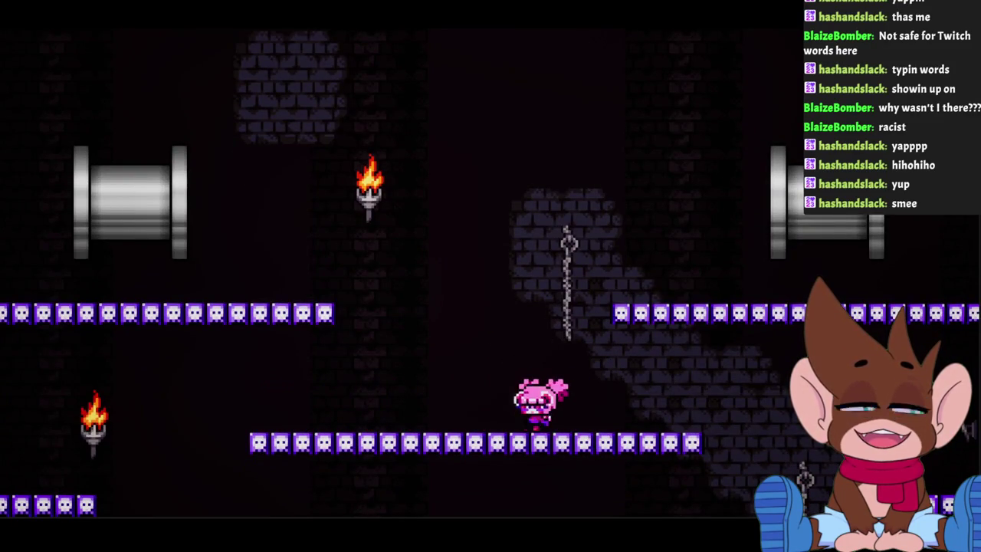
key(Left)
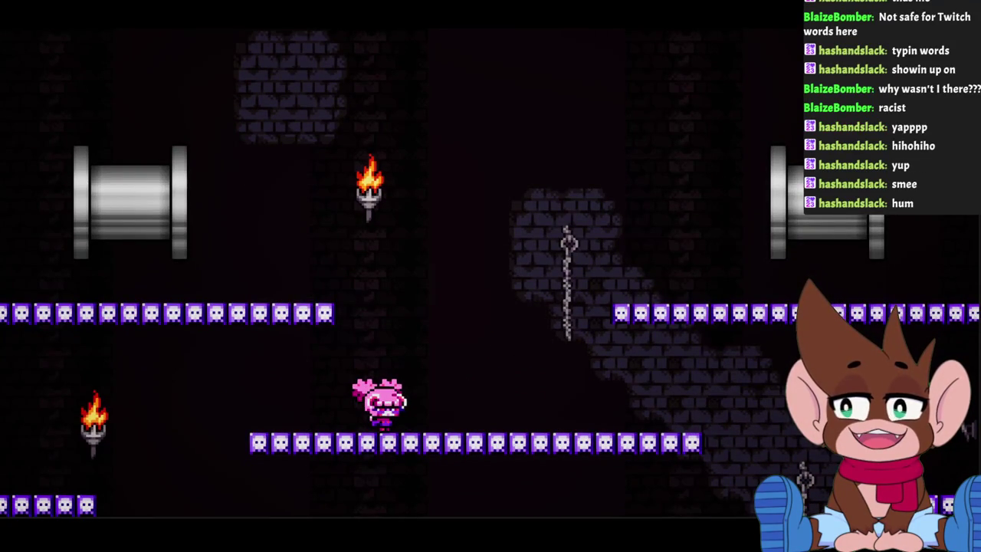
key(Left)
key(Right)
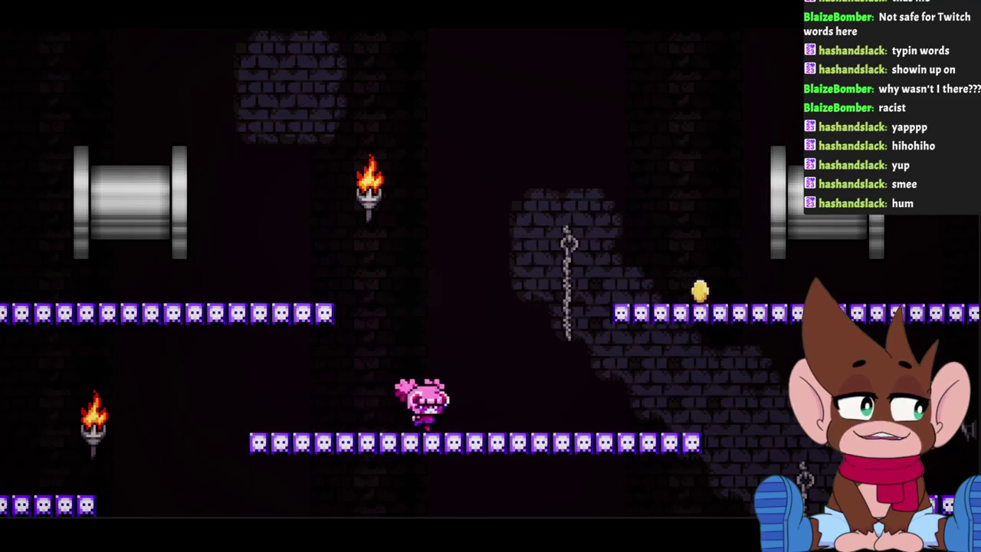
key(space)
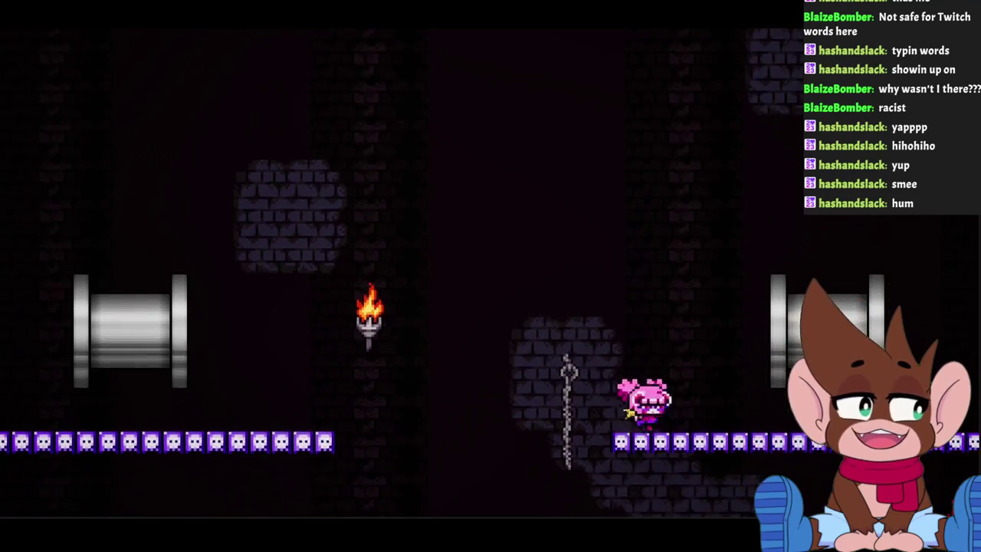
key(Left)
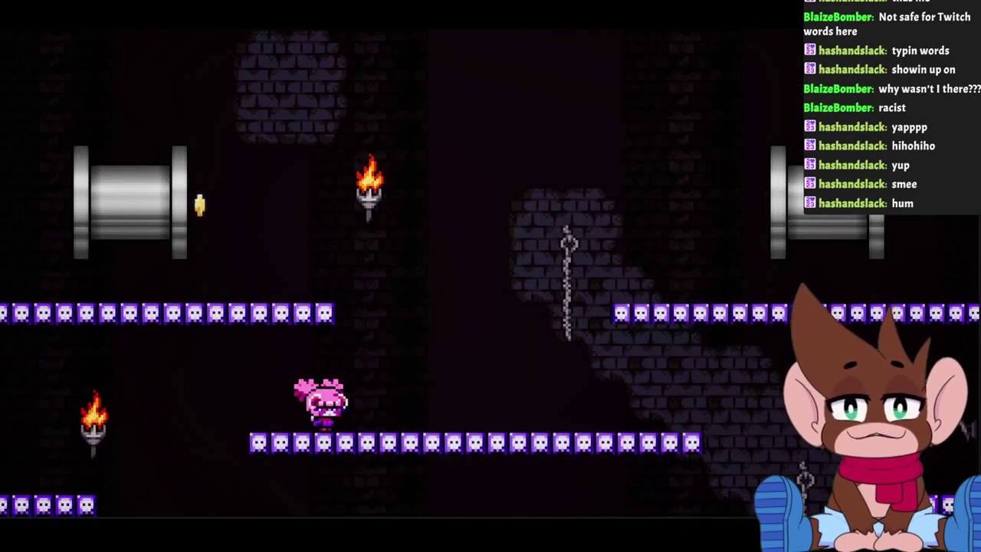
key(Left)
key(Right)
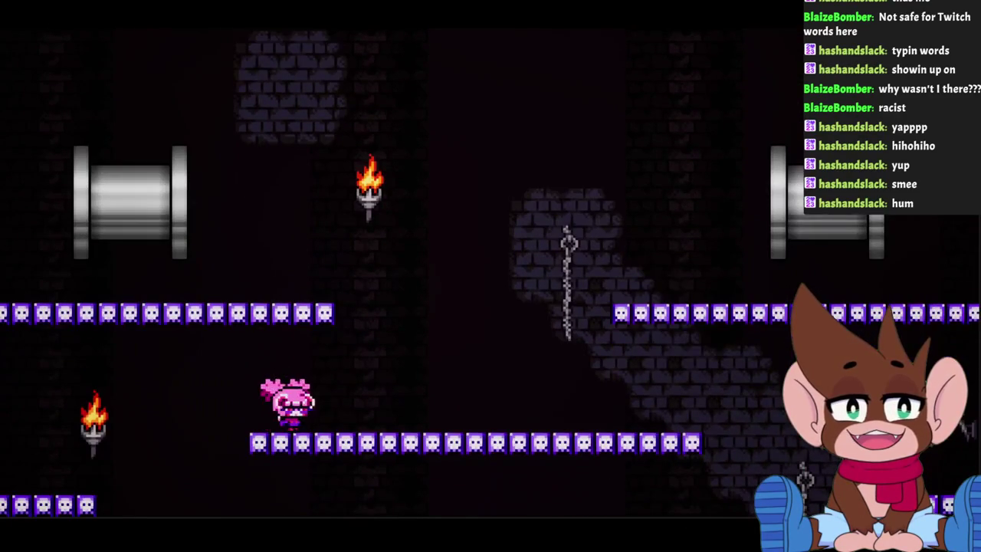
key(Left)
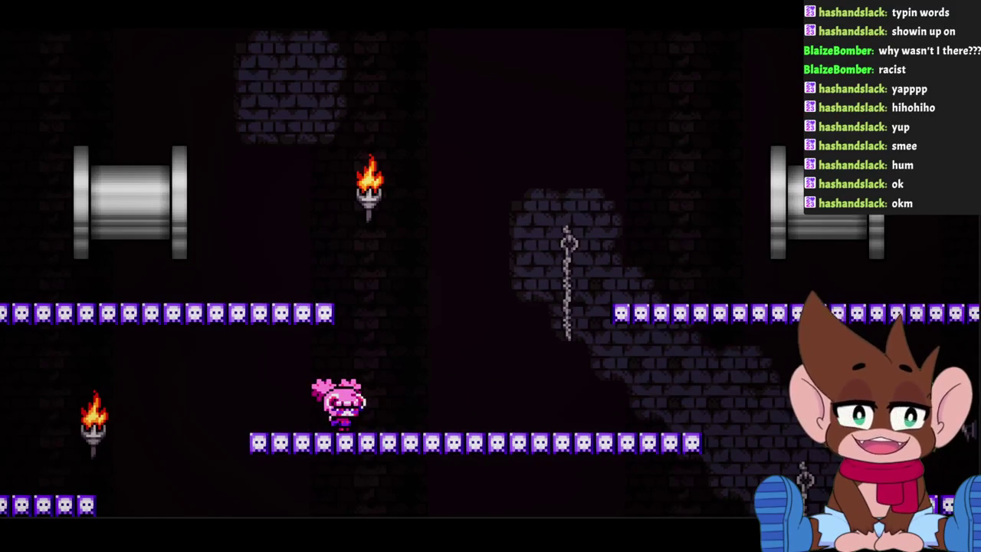
Run across the lower and purple platforms, then jump up onto the middle platform.
key(Right)
key(space)
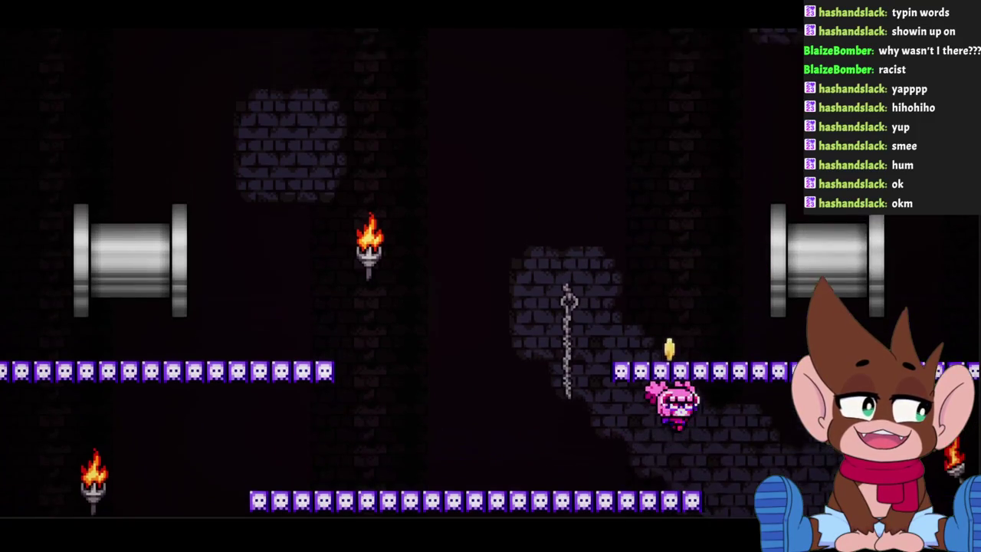
key(Left)
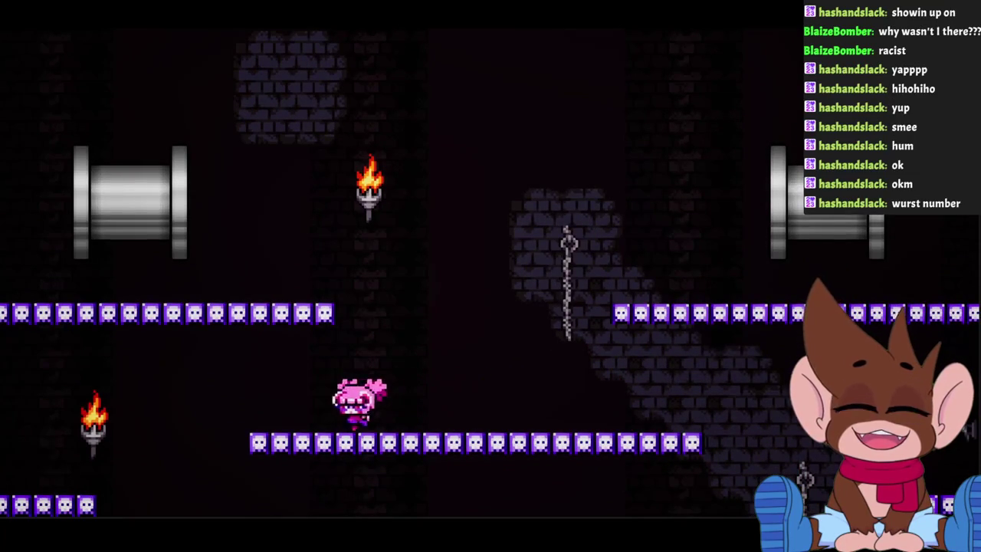
key(Right)
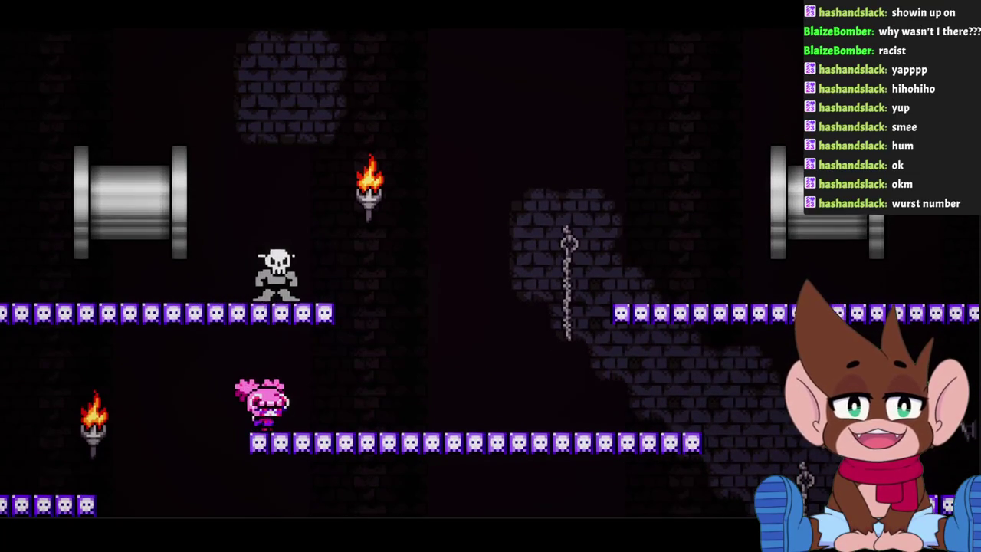
key(Right)
key(Right)
key(Left)
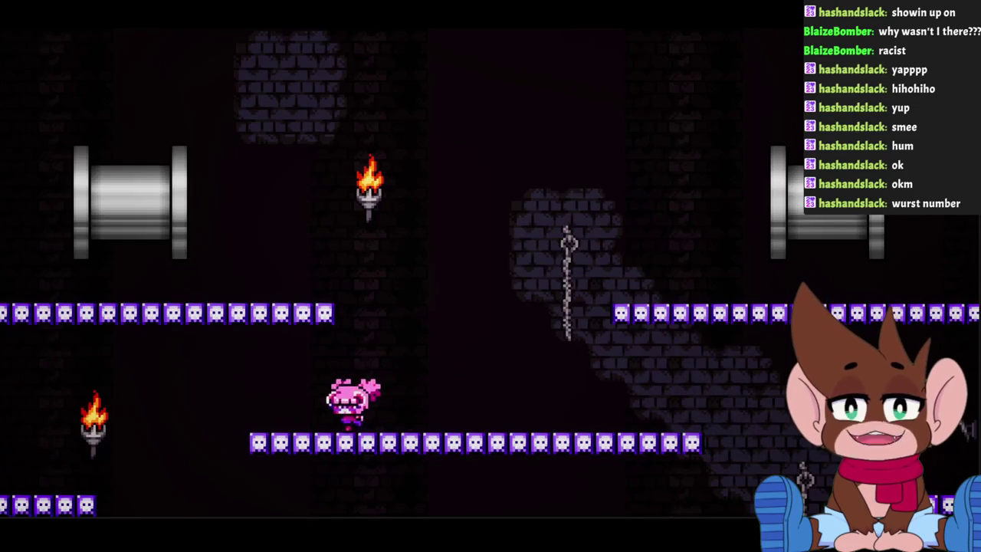
key(Left)
key(Right)
key(Right)
key(Left)
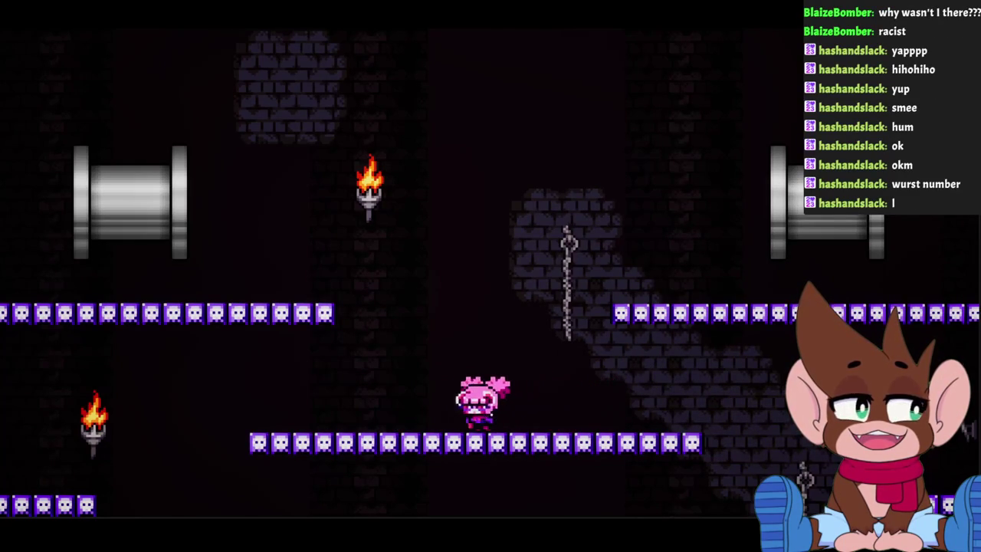
key(Right)
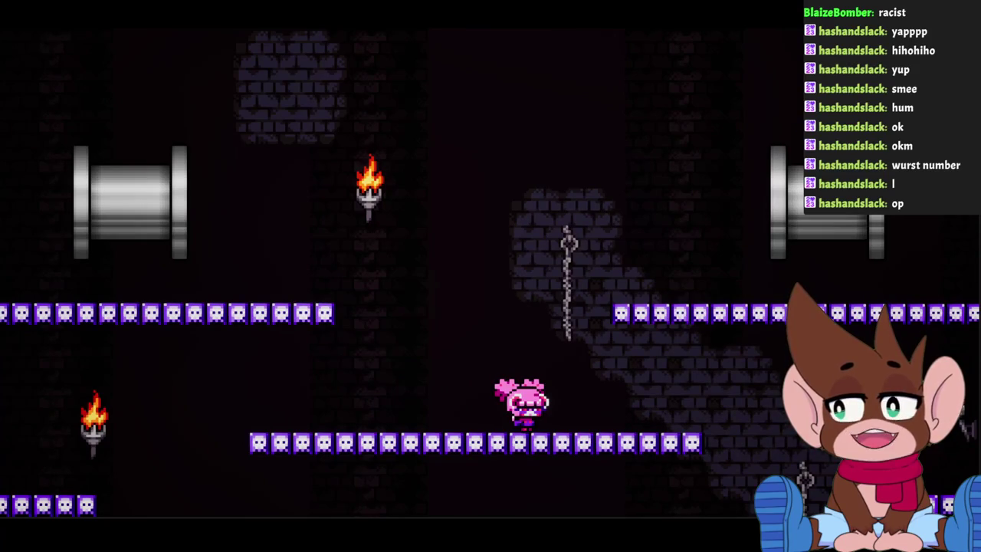
key(Left)
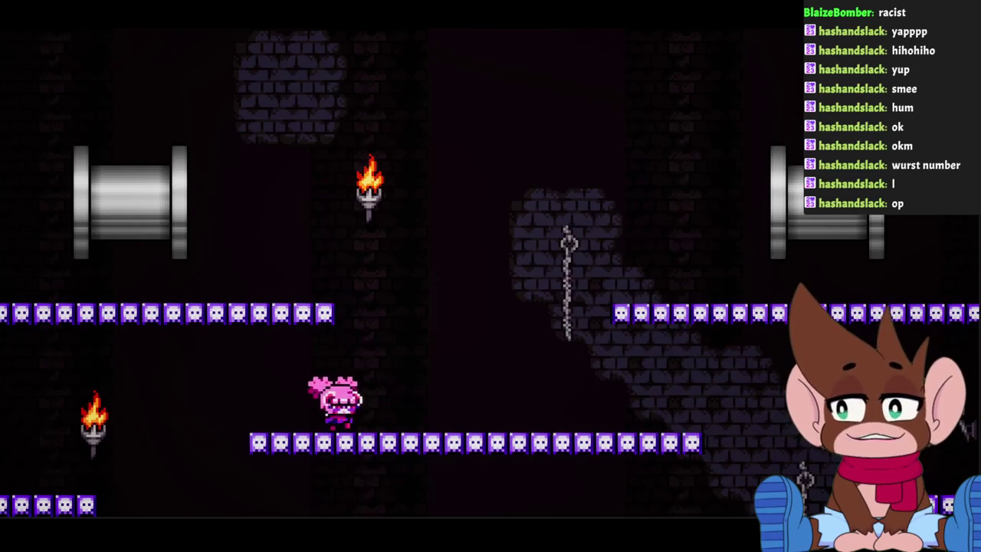
key(Right)
key(space)
key(Left)
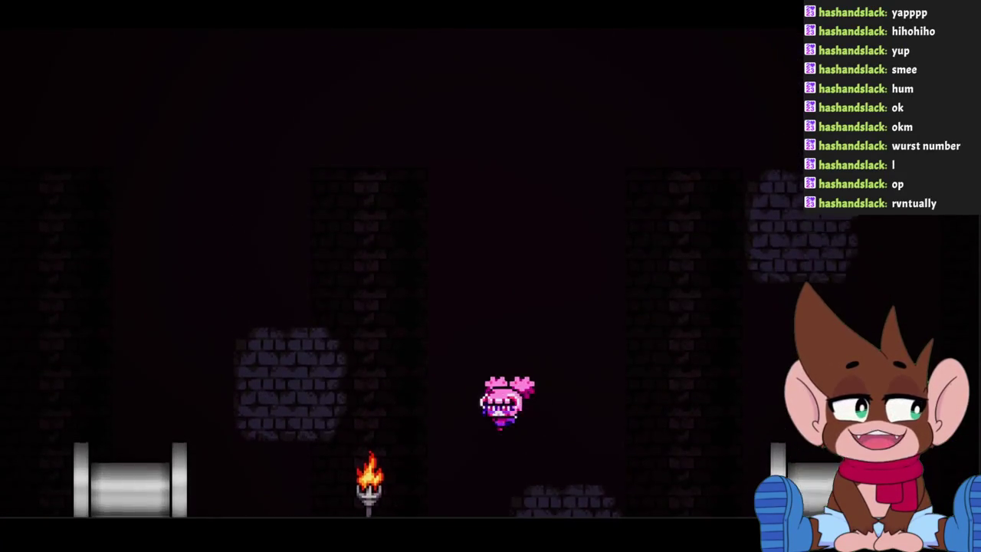
key(Left)
key(Right)
key(Right)
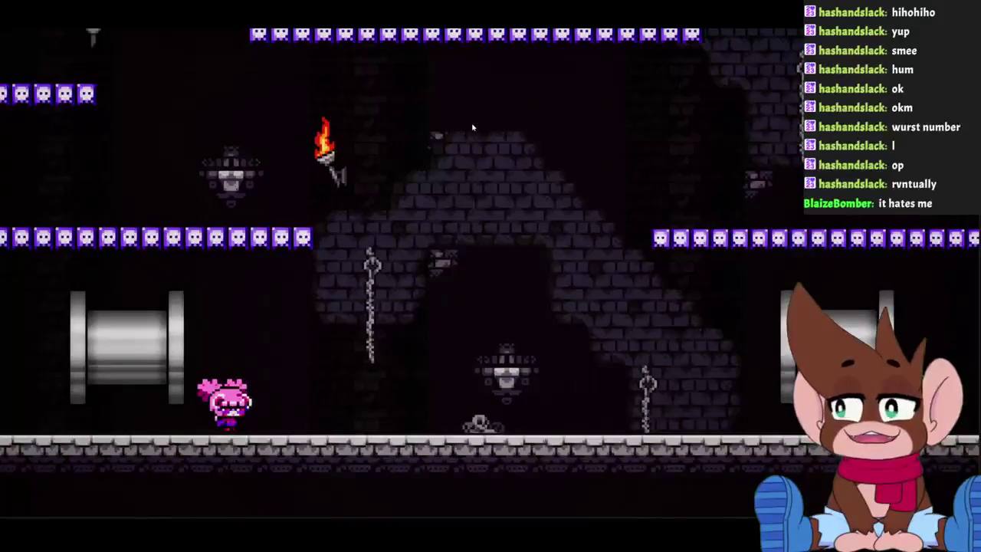
key(Right)
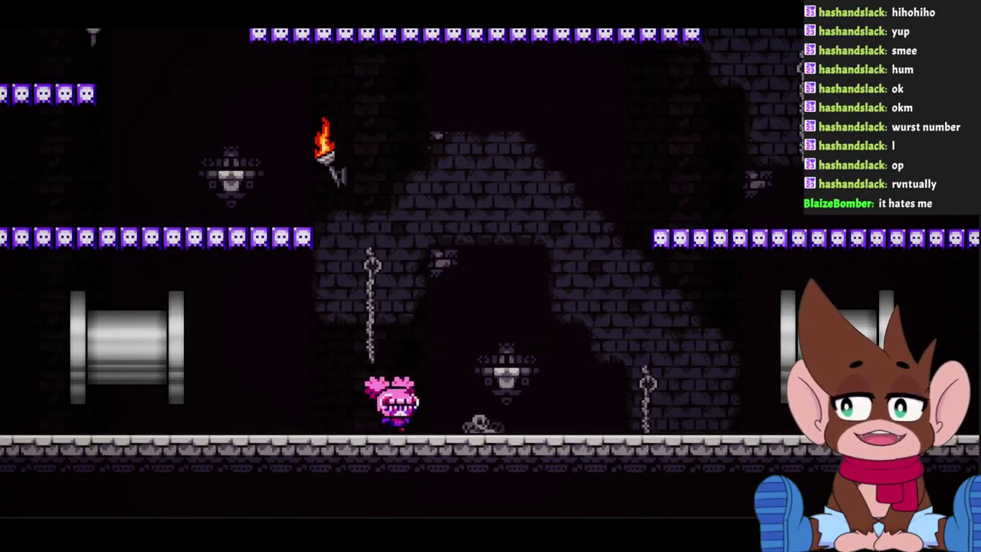
key(Right)
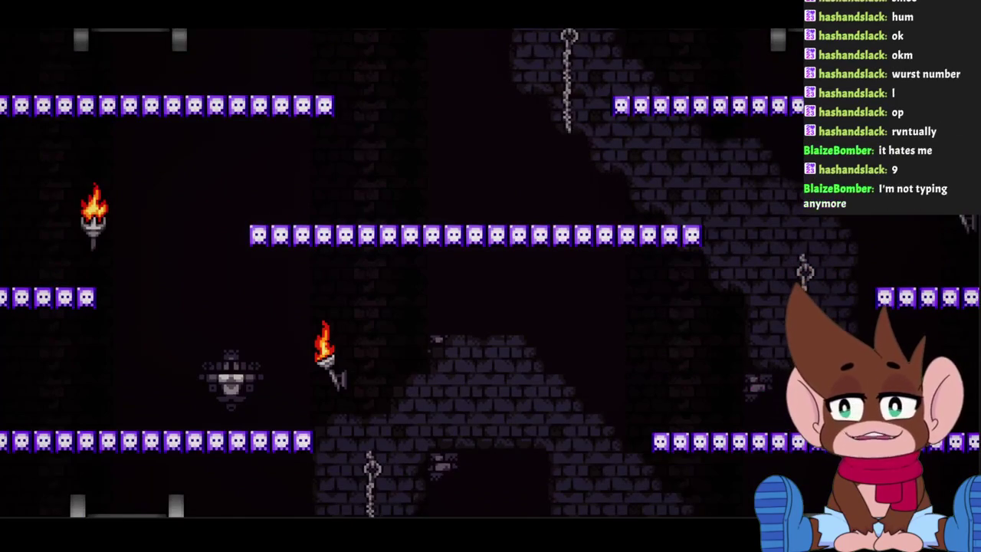
key(Right)
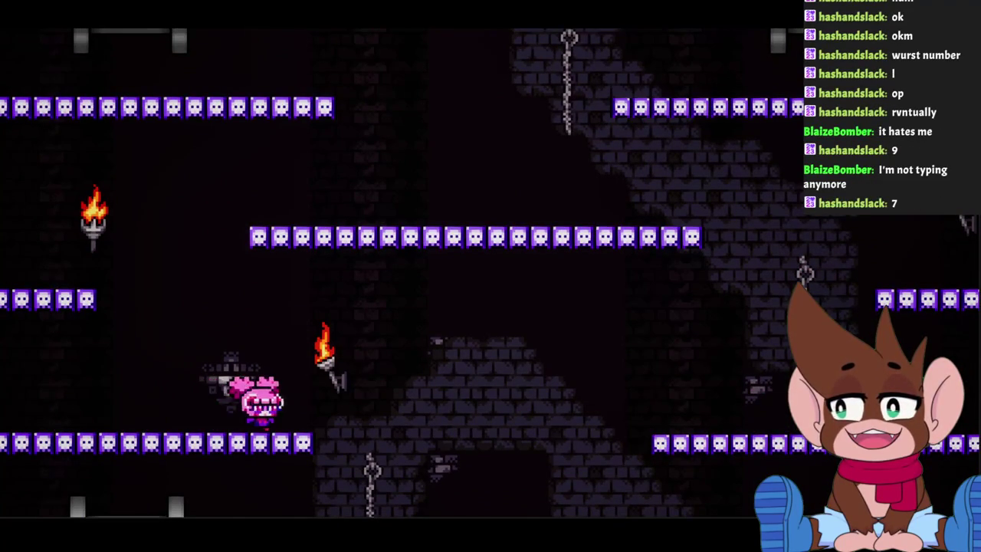
key(space)
key(Left)
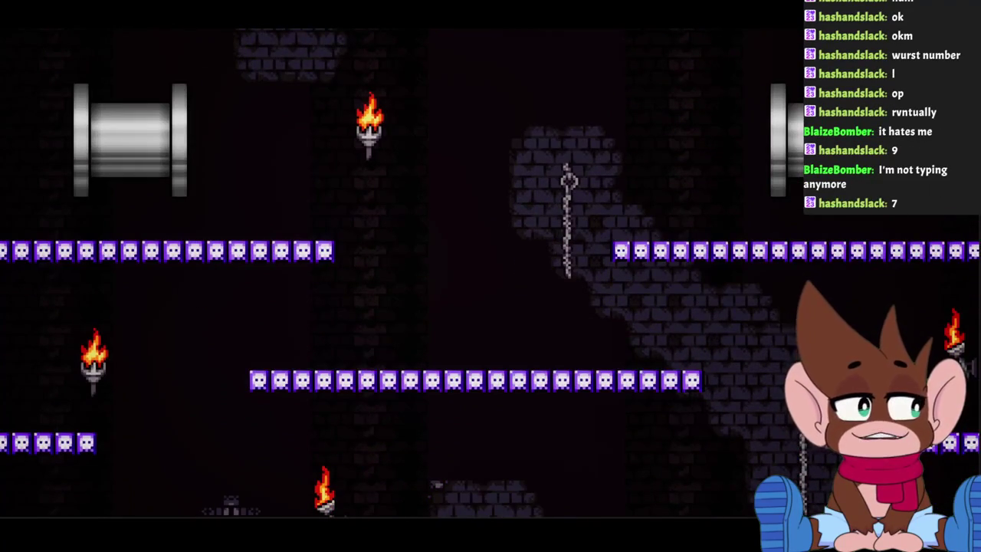
key(Left)
key(Left)
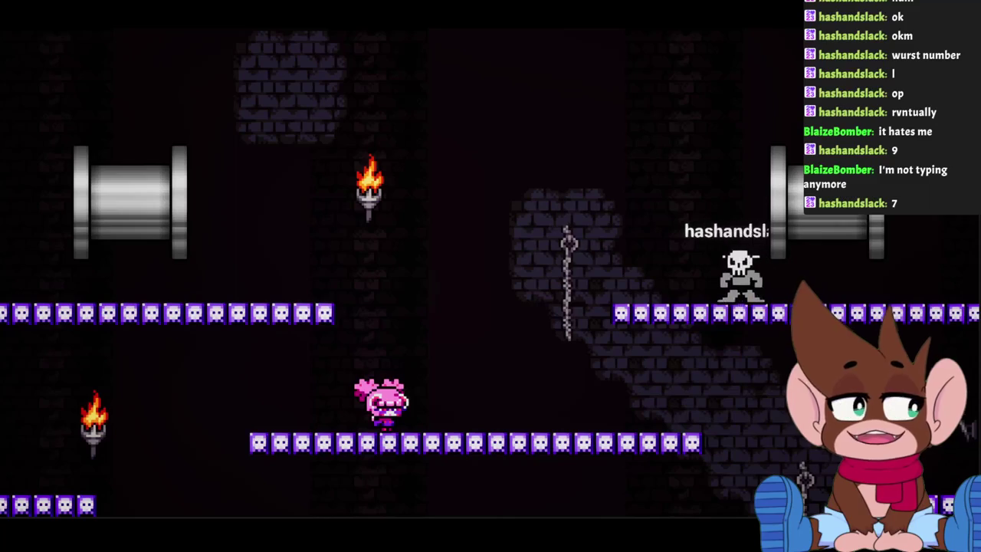
Move the character beneath the skull platform and onto the floor, then stop the playtest with Esc.
key(Left)
key(Left)
key(Right)
key(Right)
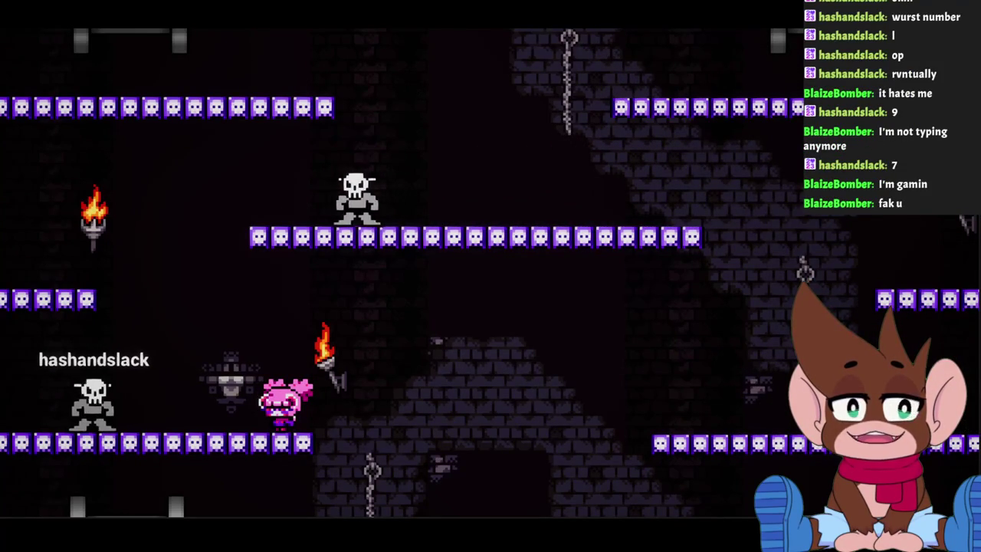
key(space)
key(space)
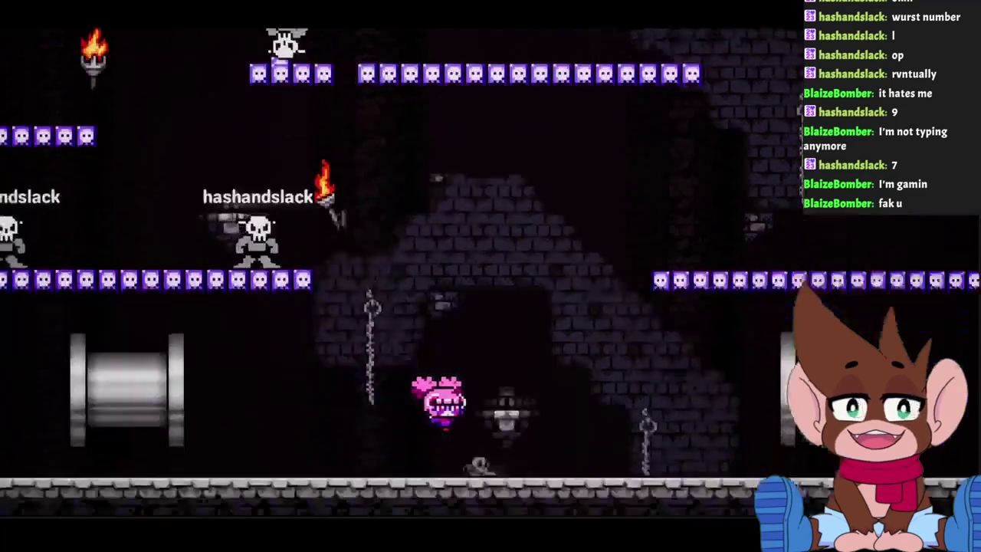
key(Left)
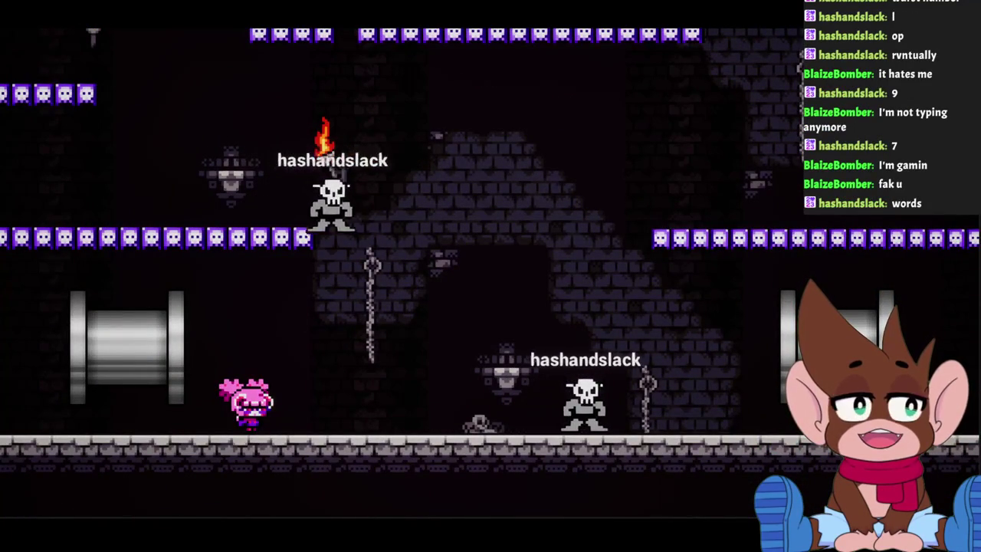
key(Right)
key(Right)
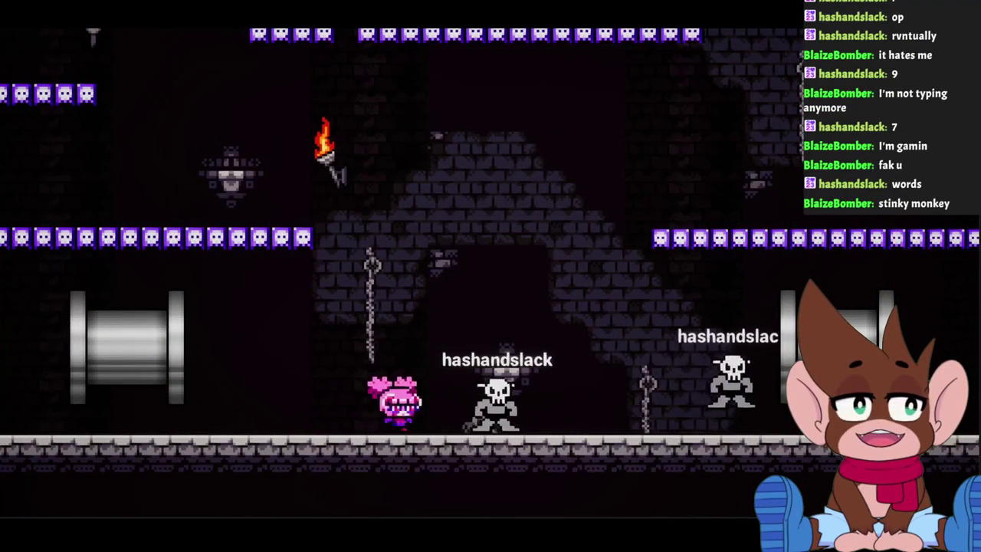
key(Up)
key(Left)
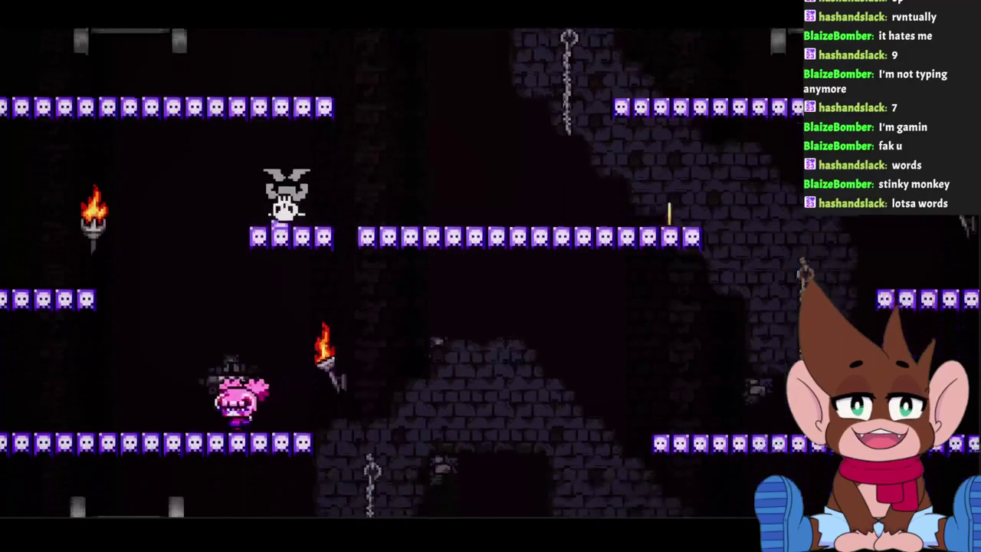
key(Up)
key(Up)
key(Up)
key(Right)
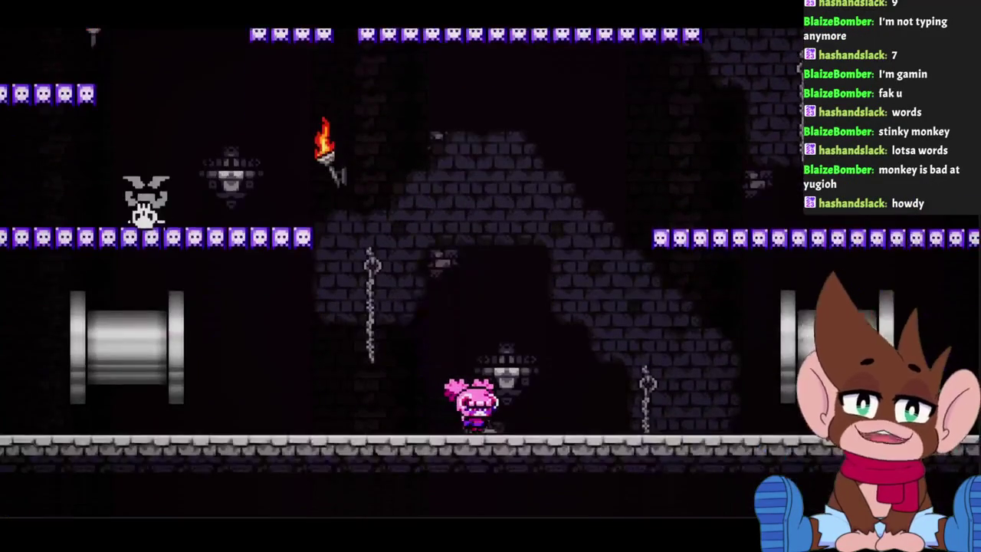
key(Escape)
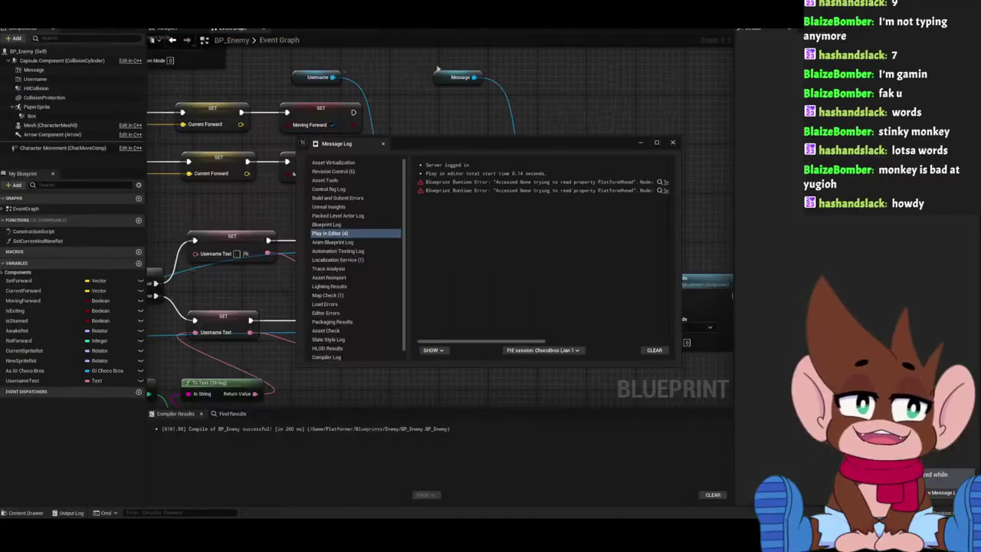
Close the Message Log, pan to BP_Enemy's landing nodes, then search Windows for 'paint'.
click(672, 143)
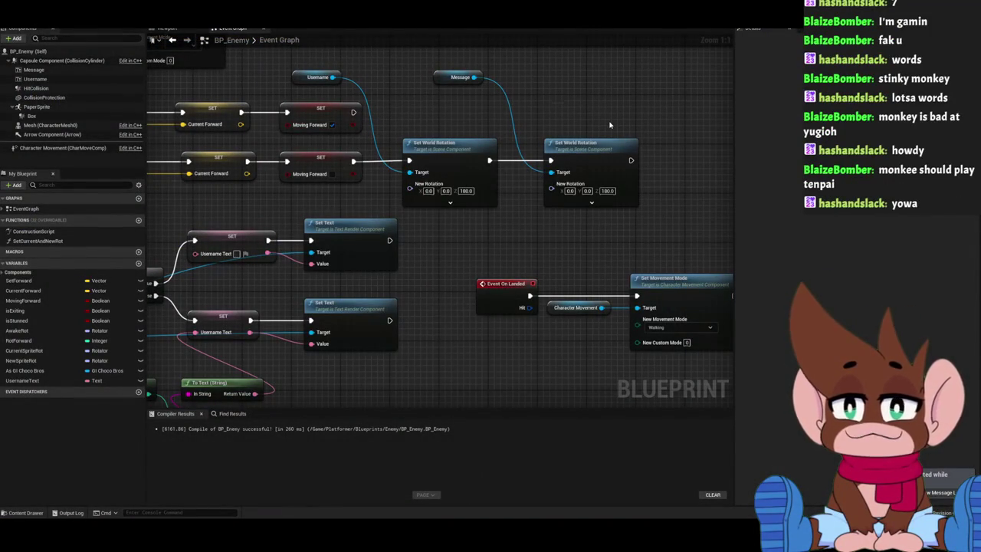
mouse_move(608, 124)
mouse_down()
mouse_move(572, 133)
mouse_move(468, 111)
mouse_up()
mouse_move(539, 259)
mouse_down()
mouse_move(517, 190)
mouse_move(464, 157)
mouse_up()
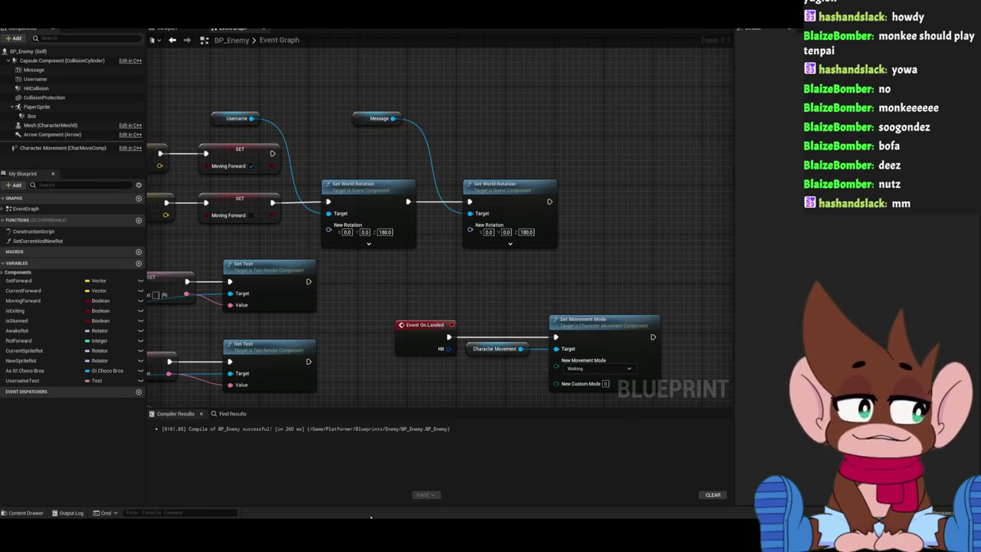
key(super)
text(paint)
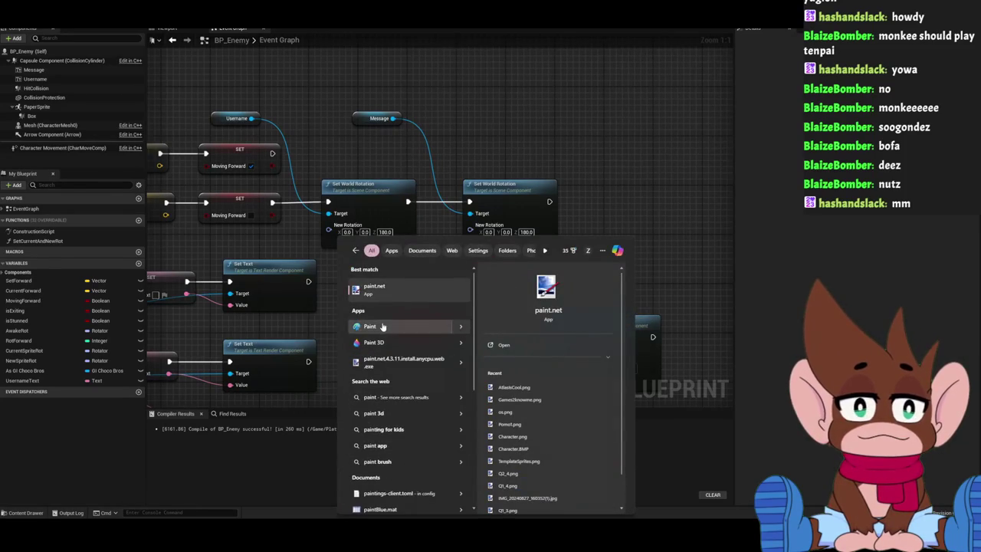
Launch Paint and place an enlarged text box near the top of the black canvas.
click(382, 326)
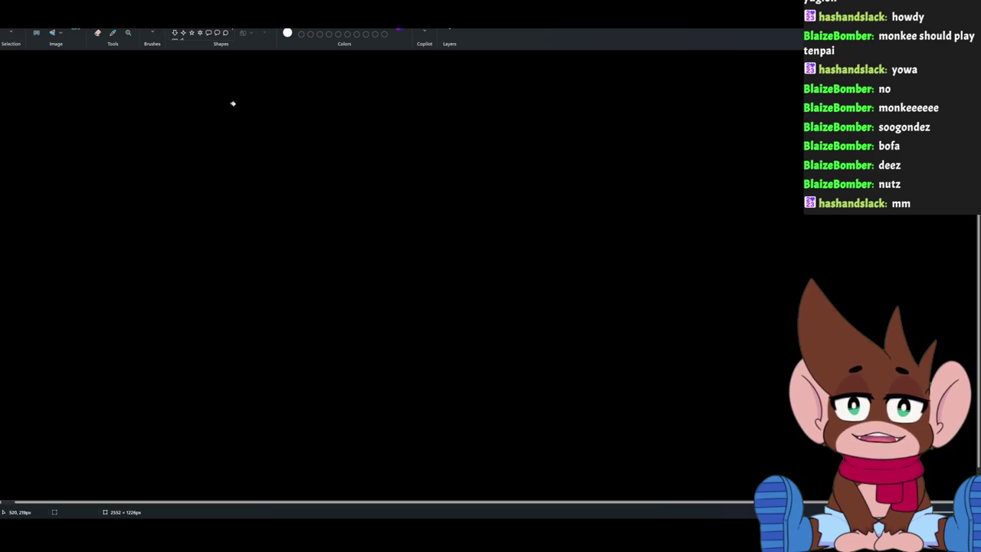
click(152, 32)
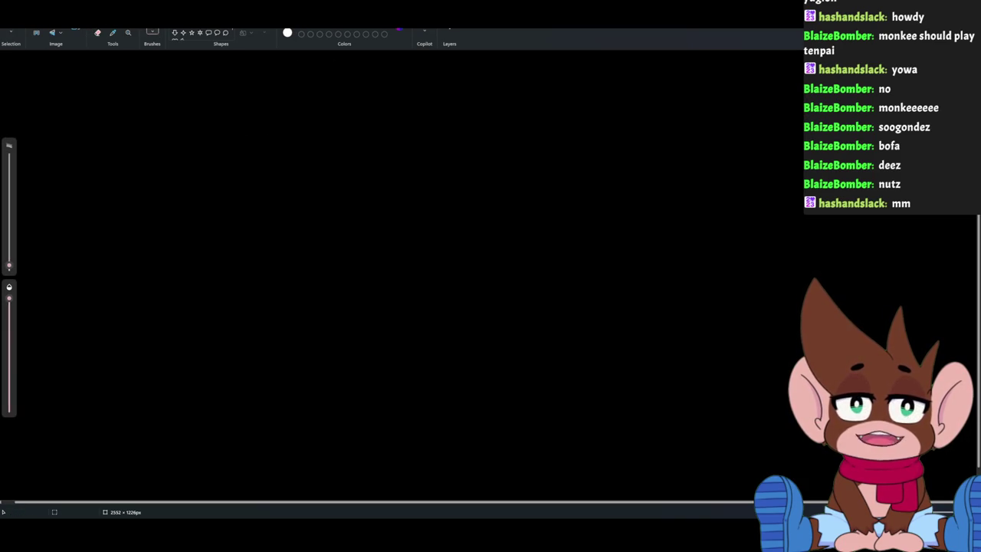
click(338, 155)
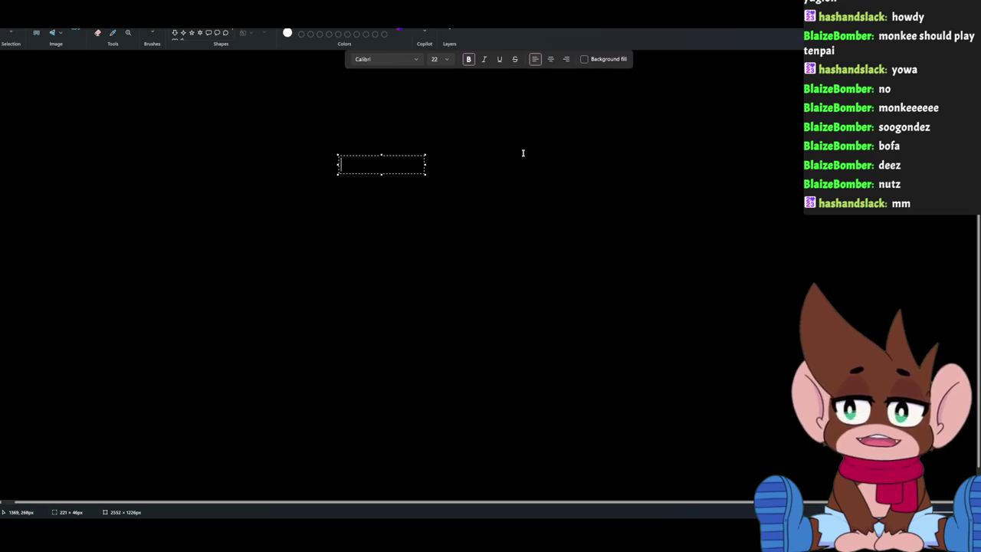
drag(425, 176, 644, 269)
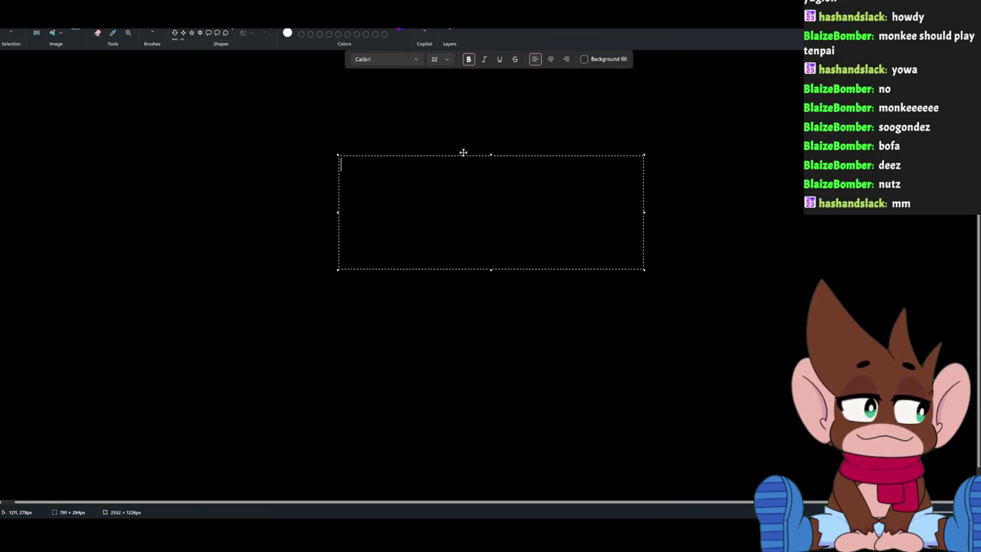
drag(467, 156, 464, 120)
Write centred, size-48 'GAME TITLE' and 'USERS LOGGED: X' lines onto the canvas.
click(547, 60)
click(447, 59)
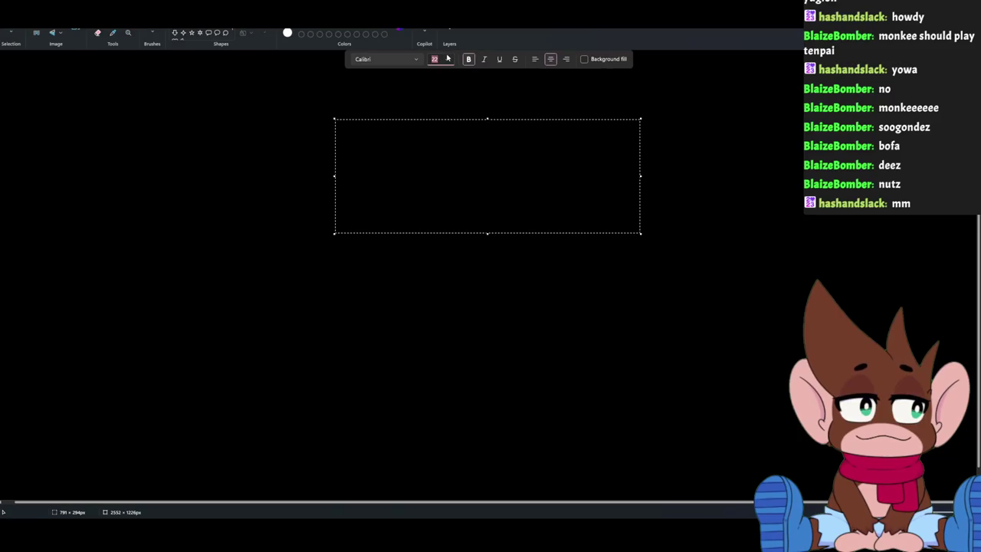
click(449, 60)
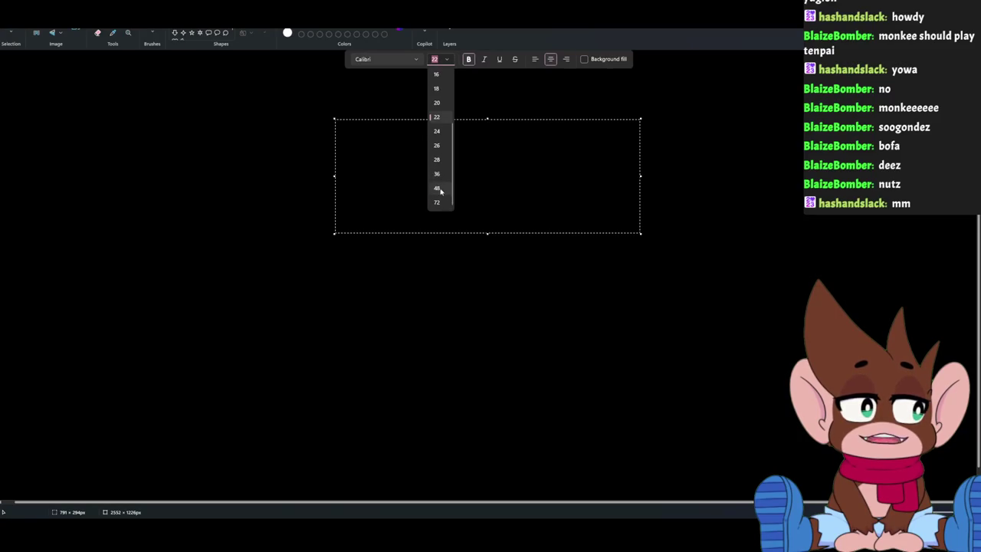
click(438, 190)
click(494, 144)
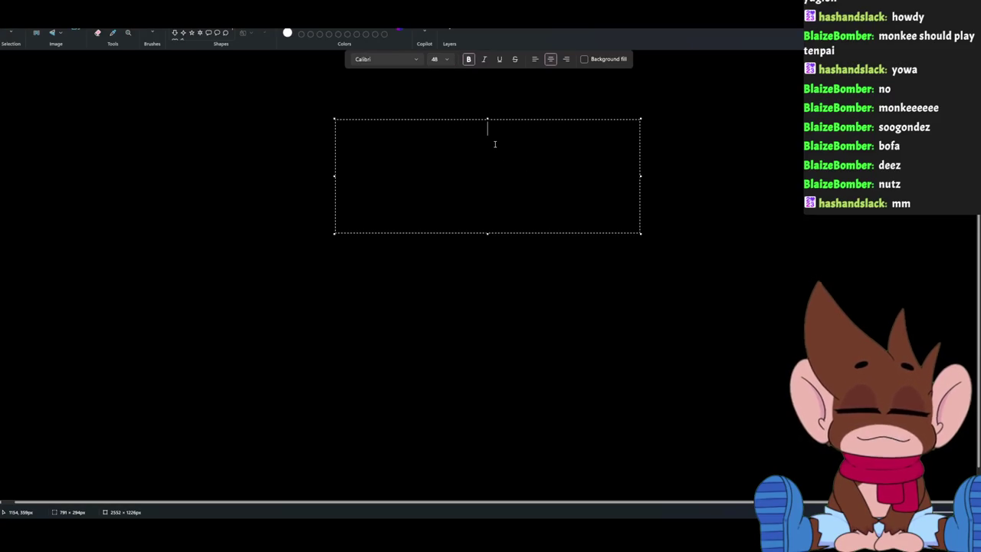
text(GAME TITLE  )
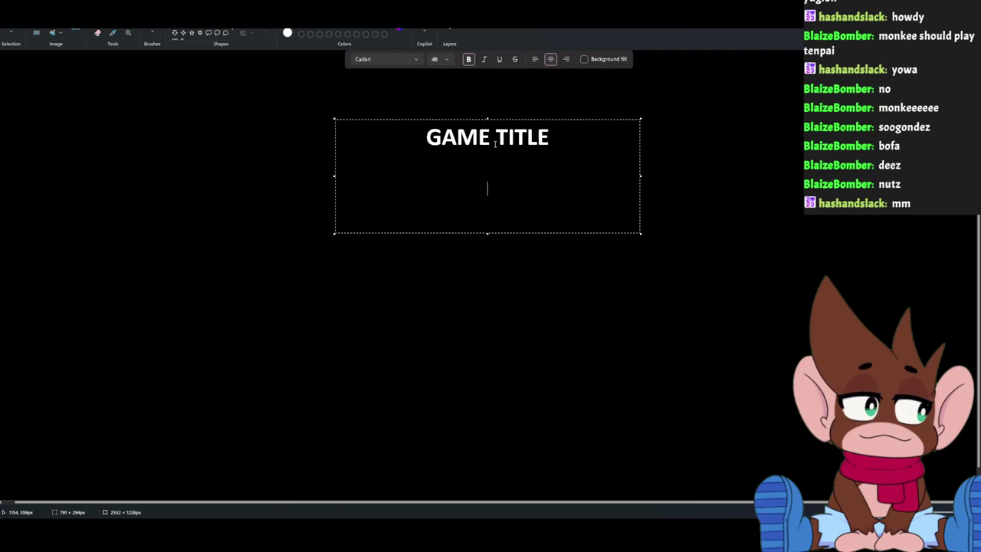
text(USERS L)
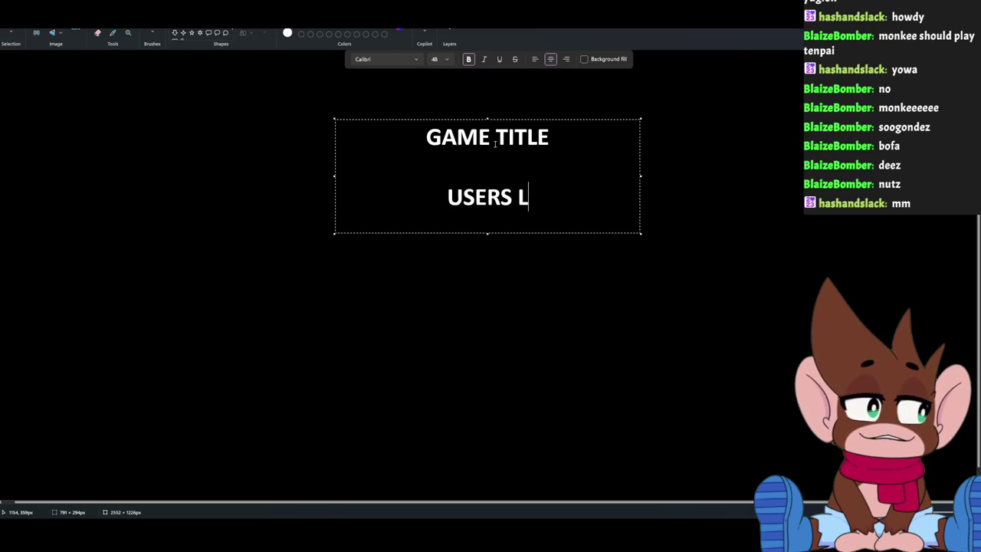
text(OGGED: )
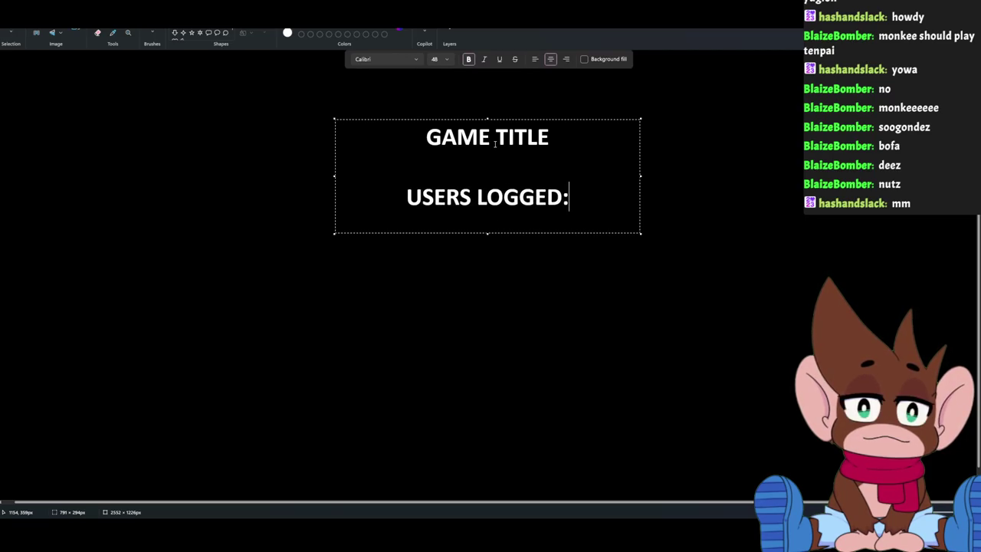
text(X)
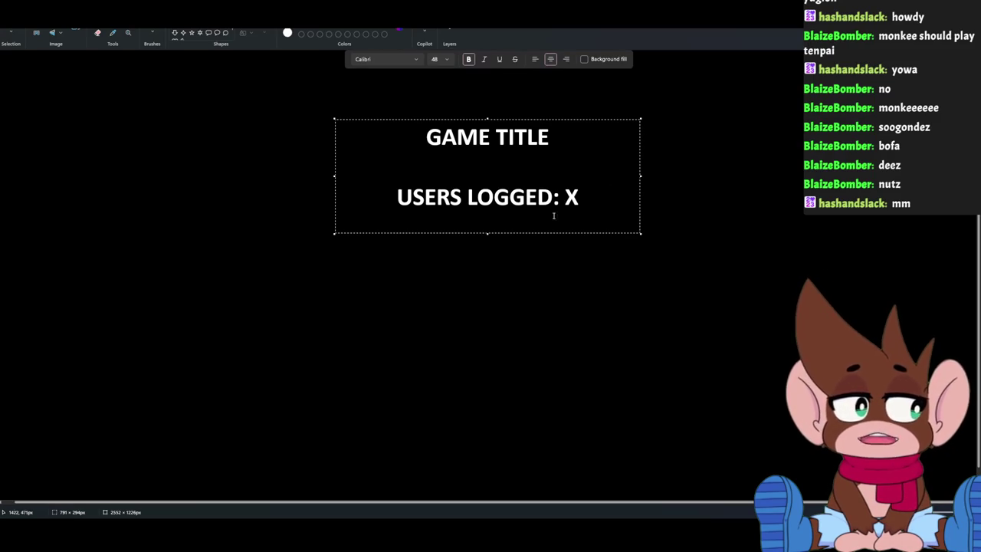
click(545, 321)
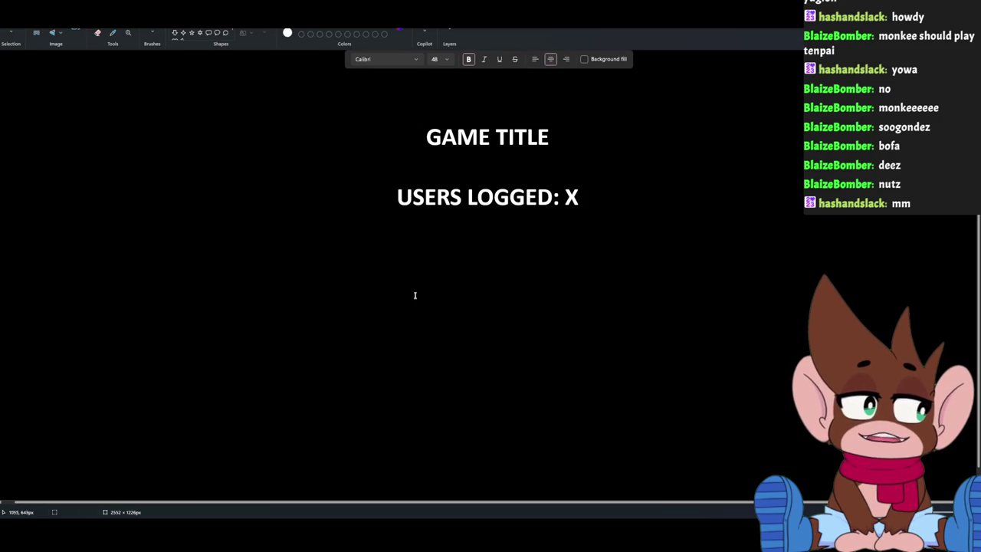
Add 'START GAME' text centred below the title.
click(450, 336)
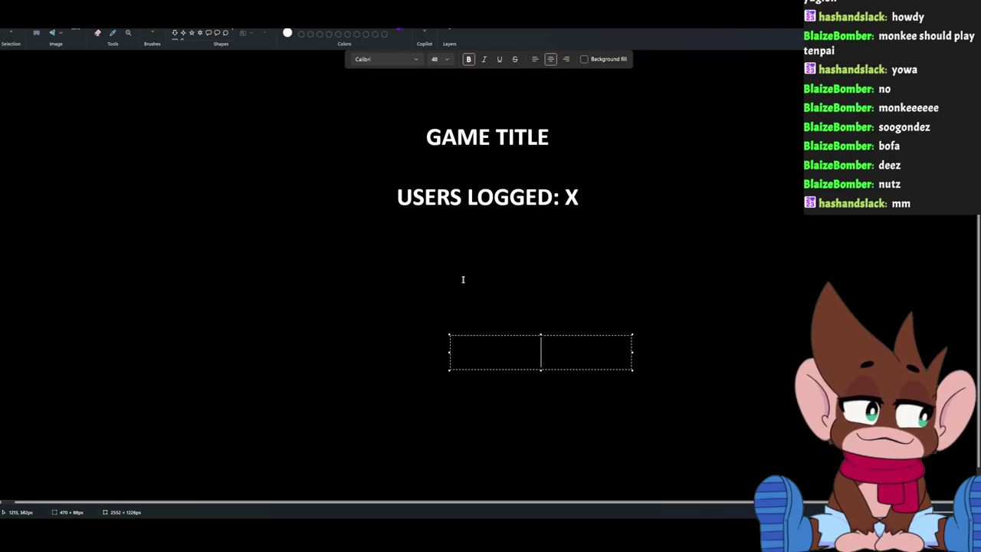
drag(512, 335, 460, 326)
text(START GAME)
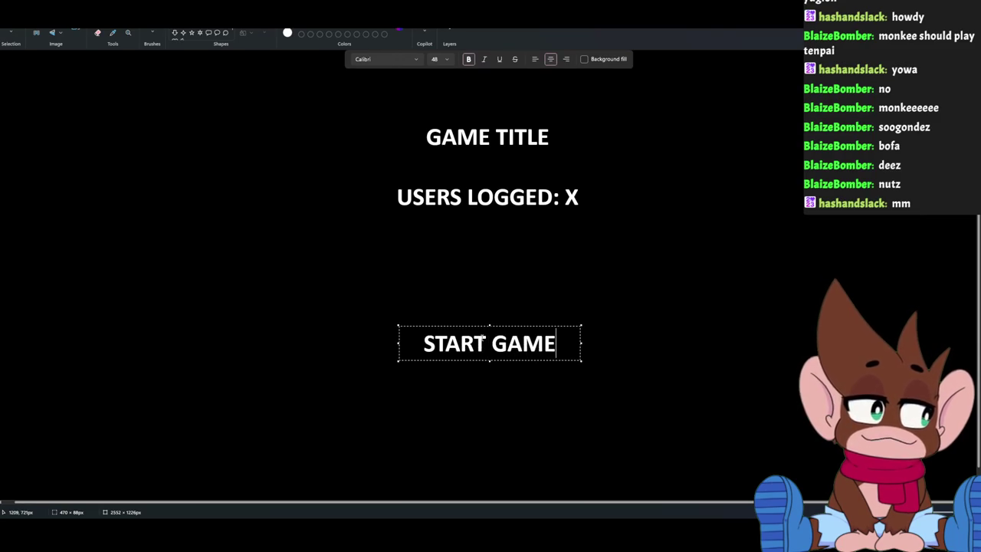
click(511, 282)
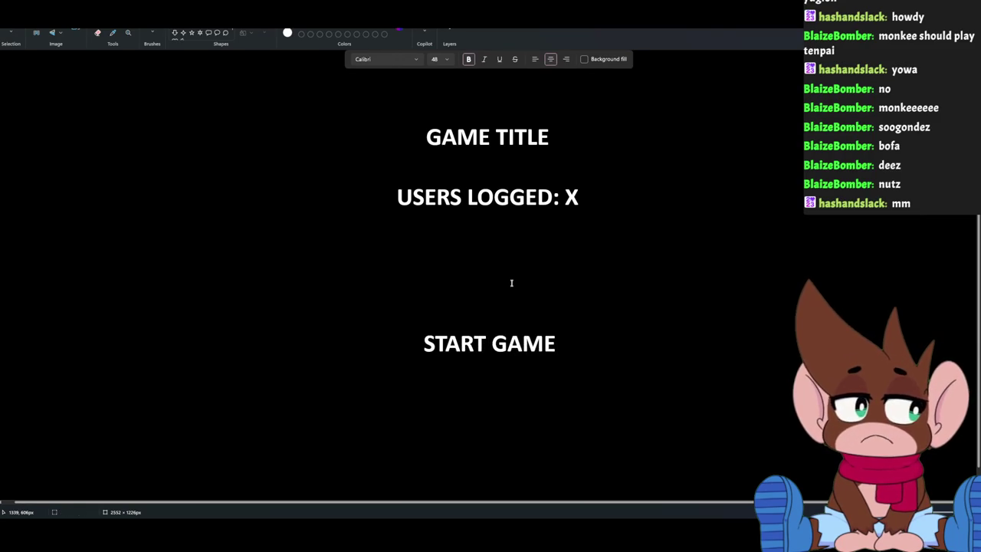